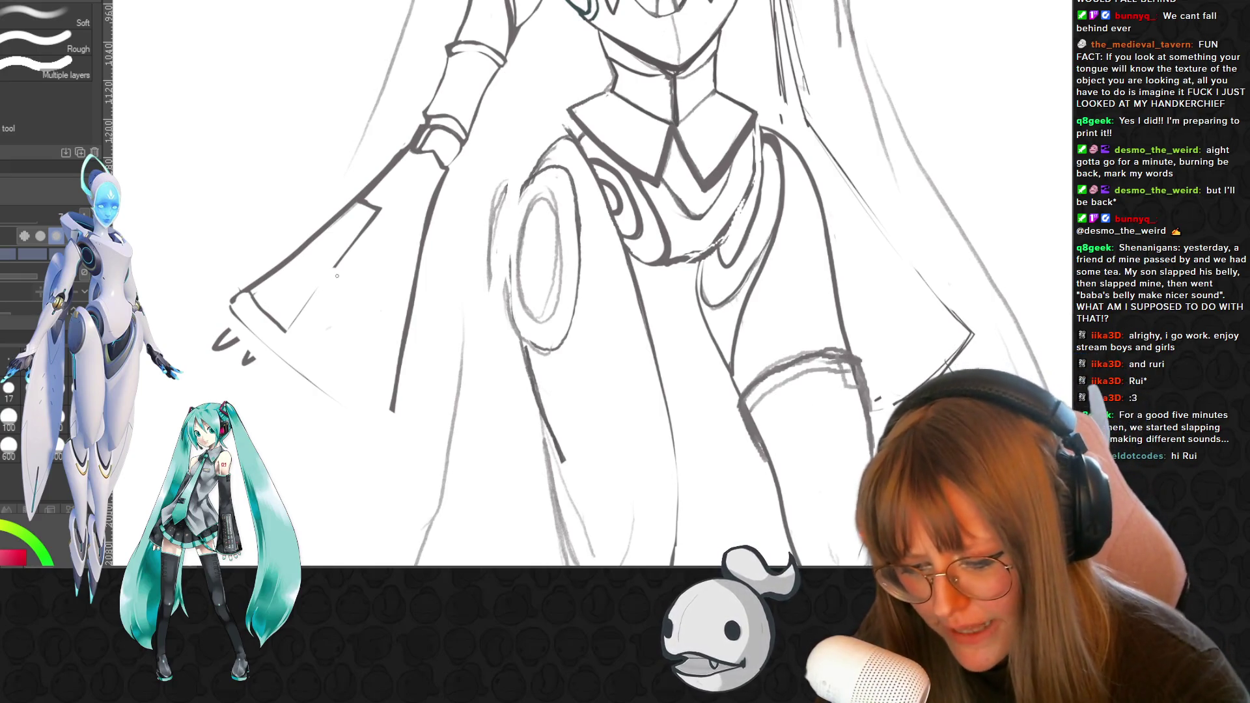
# - Lighten the stray sketch strokes left of the hip oval with the eraser
pyautogui.press('p')
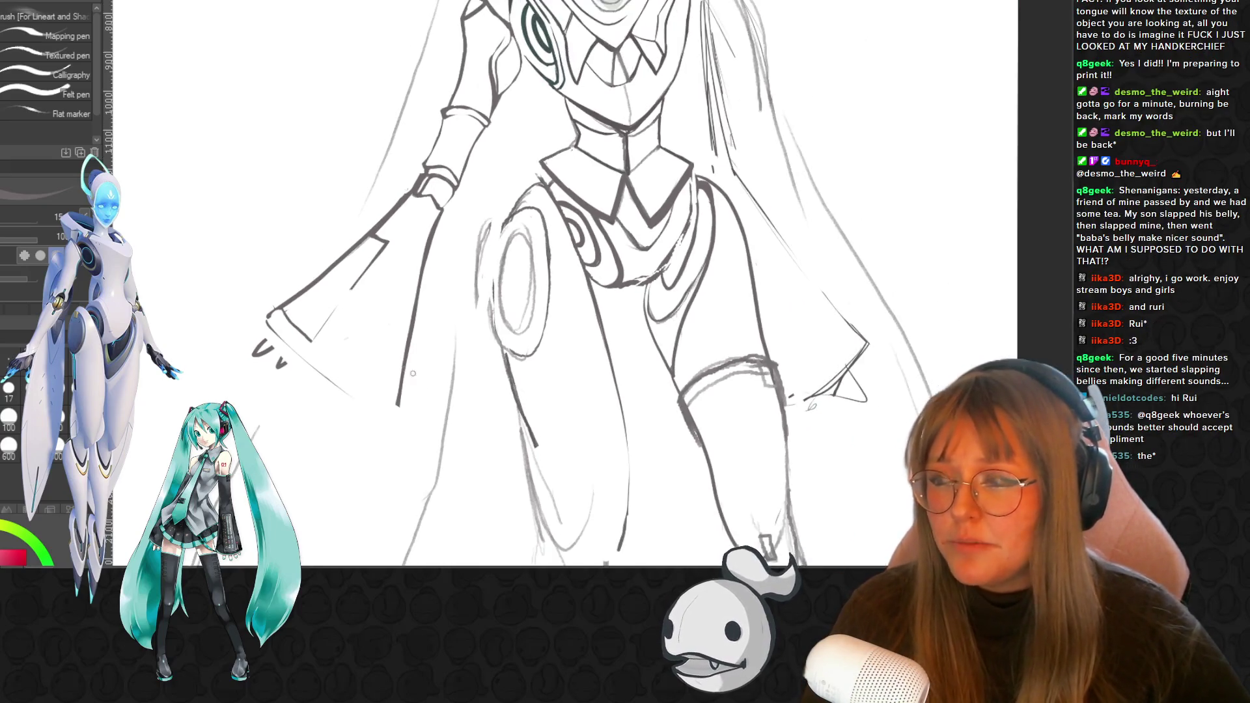
pyautogui.scroll(-2, 427, 386)
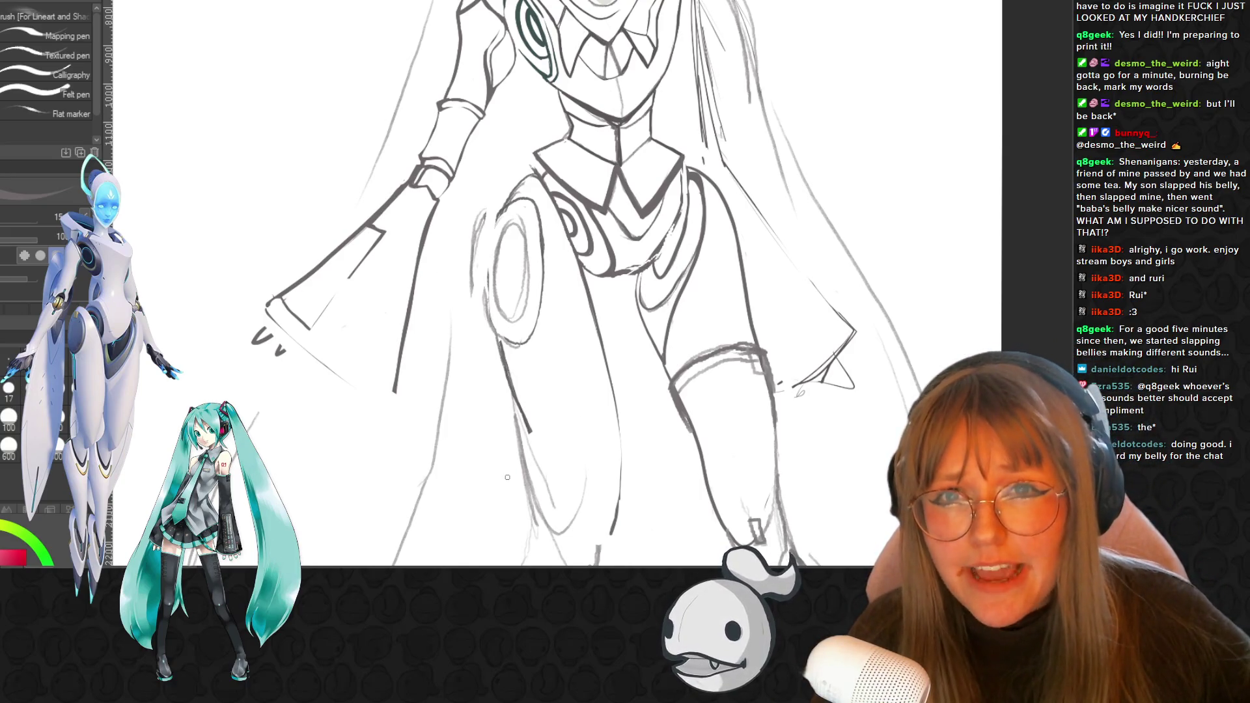
pyautogui.scroll(1, 237, 358)
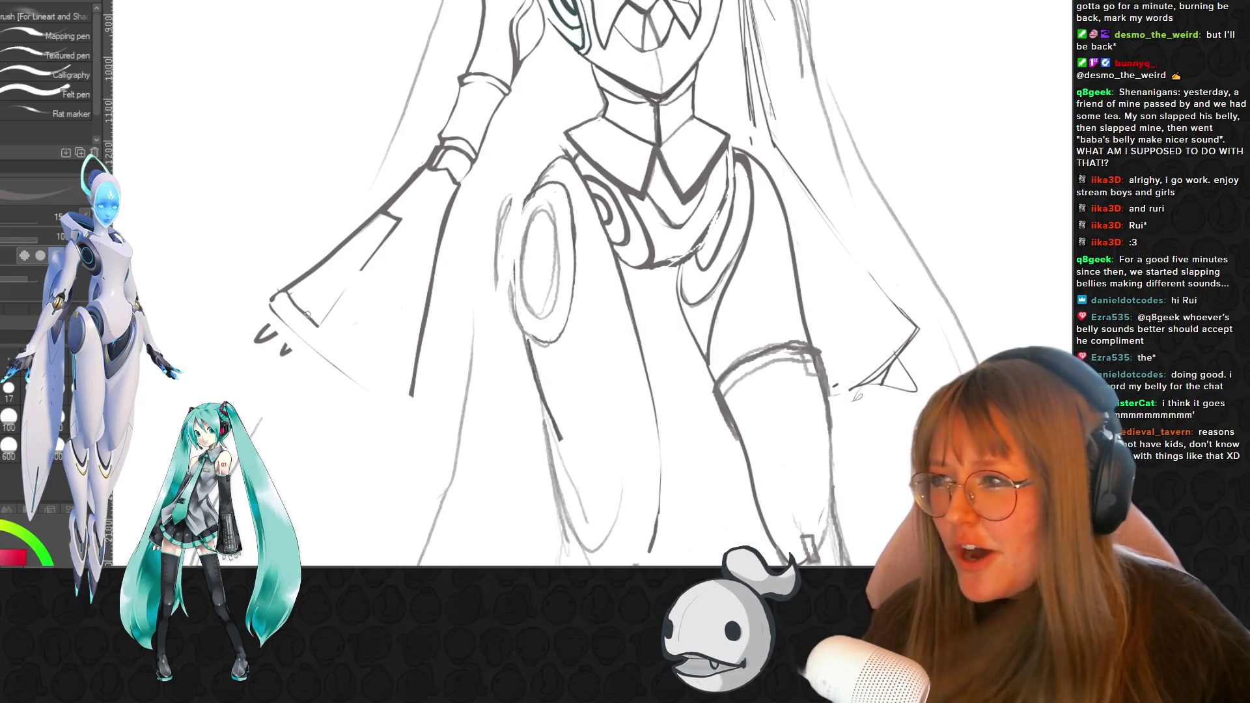
pyautogui.scroll(-1, 311, 303)
pyautogui.scroll(1, 374, 297)
pyautogui.scroll(1, 362, 274)
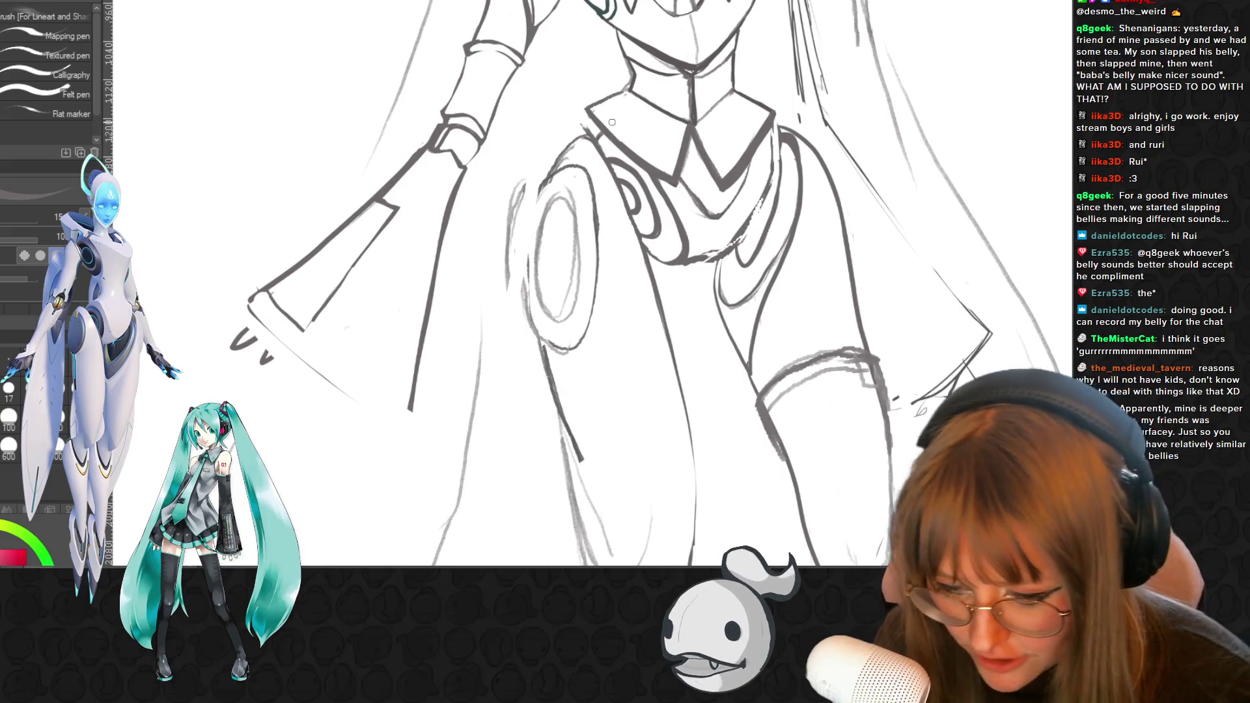
pyautogui.press('e')
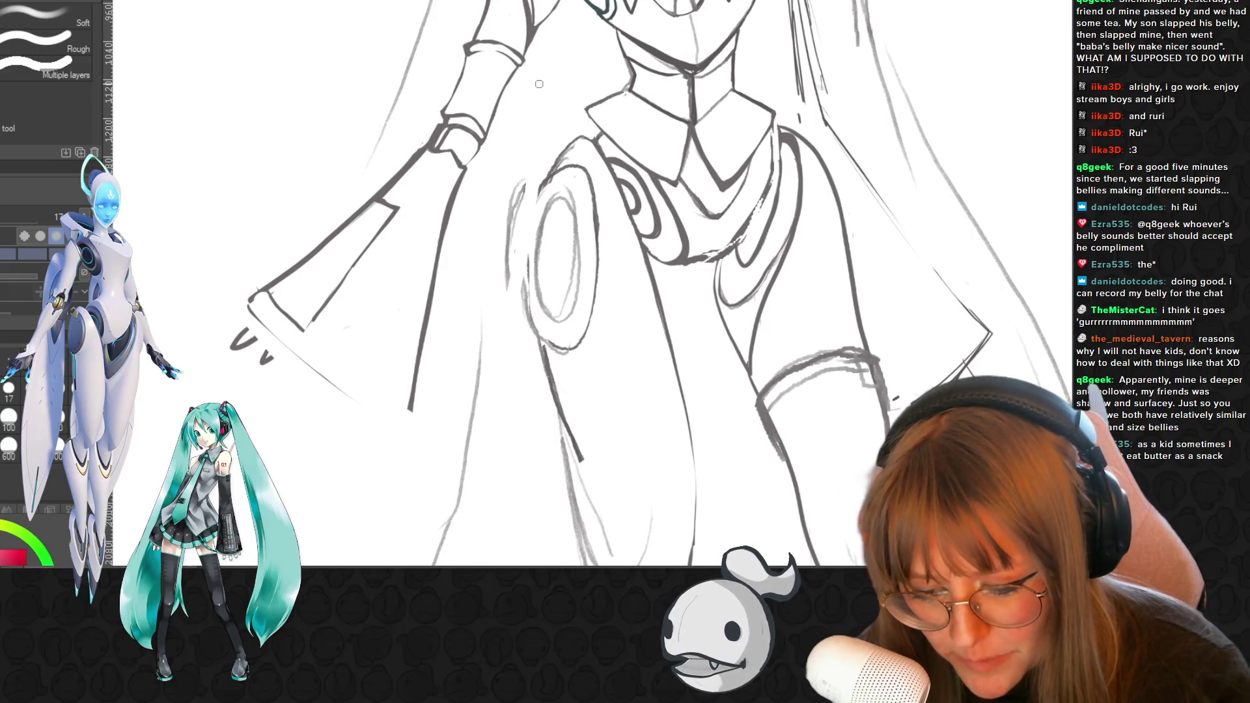
pyautogui.moveTo(516, 184); pyautogui.dragTo(513, 295)
pyautogui.press('i')
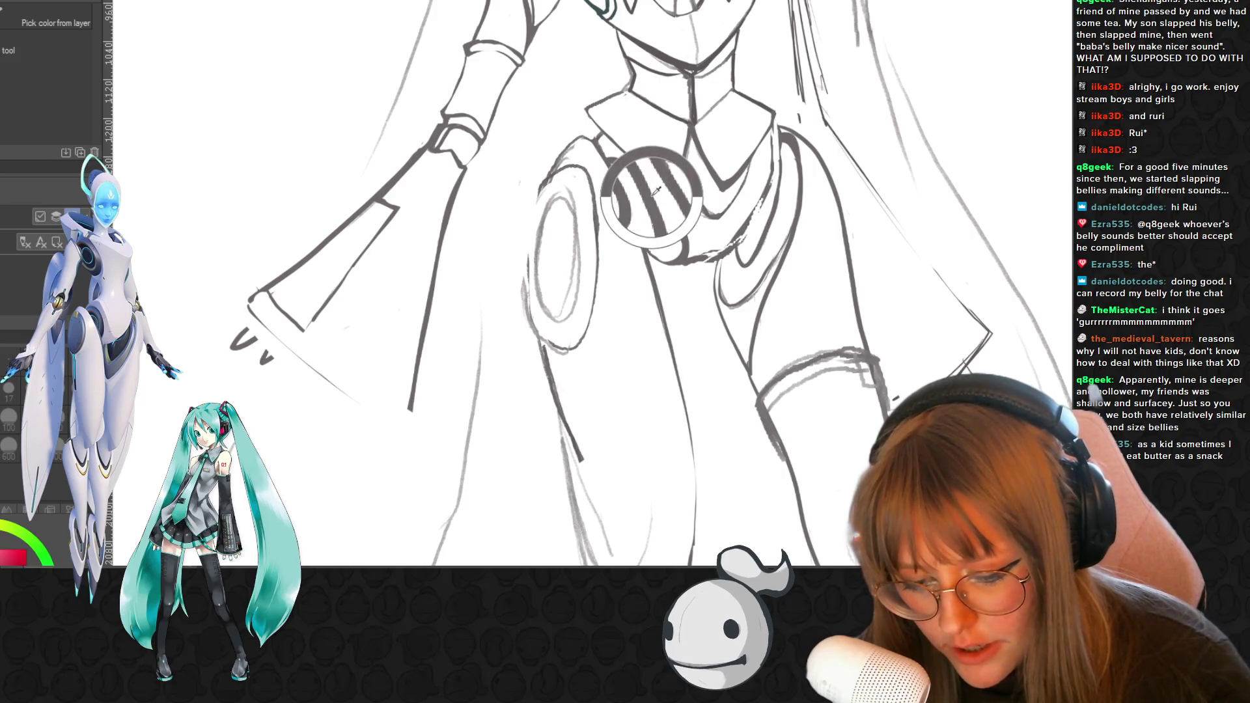
# - Ink the torso's left edge beside the hip disc, then thin the new line with the eraser
pyautogui.press('p')
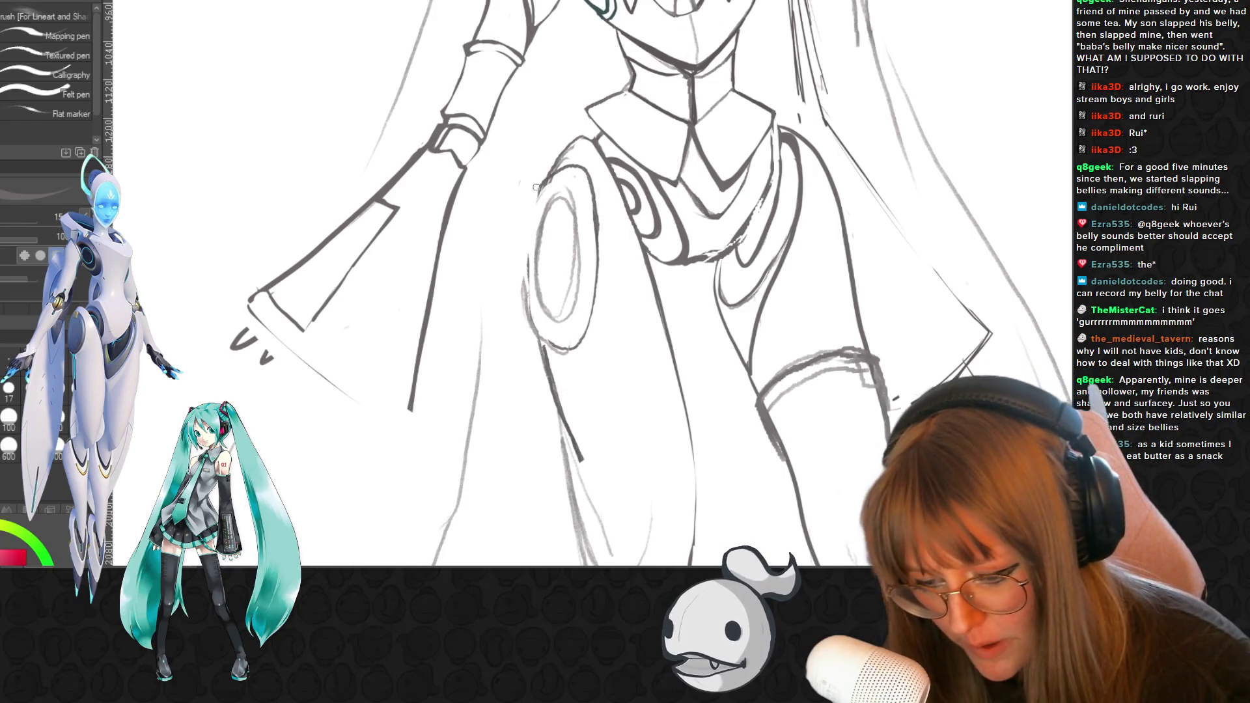
pyautogui.moveTo(535, 201); pyautogui.dragTo(524, 257)
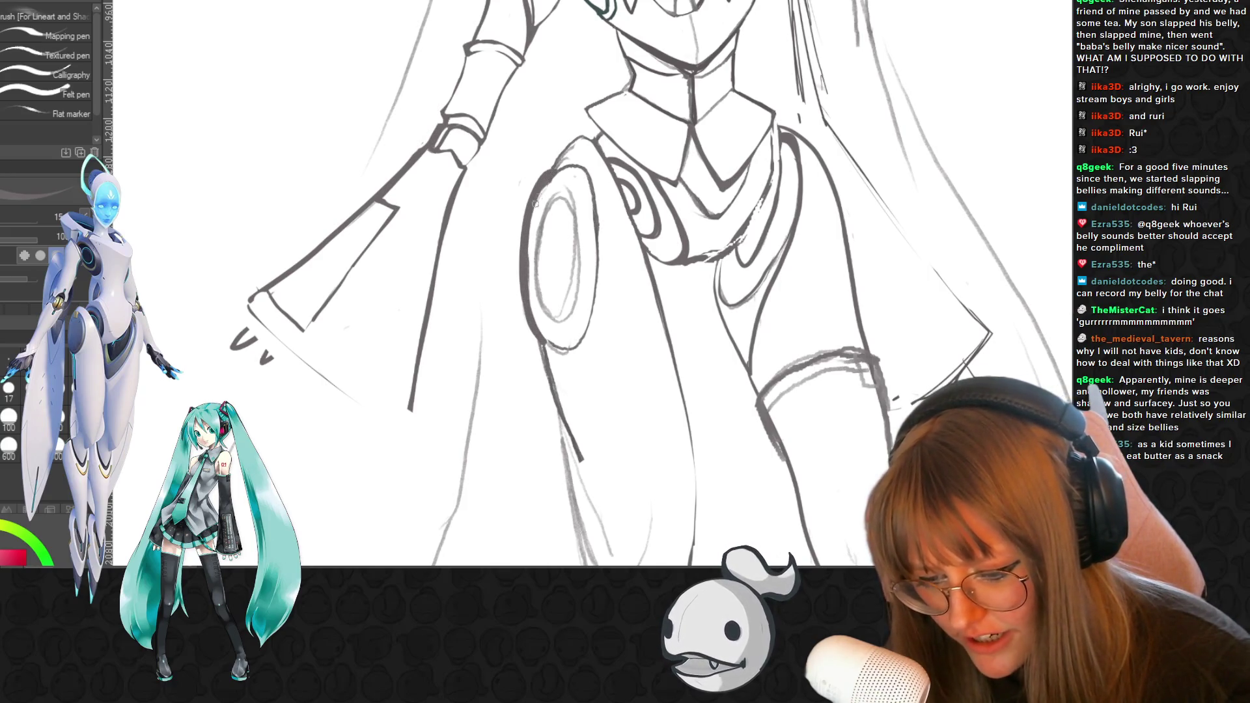
pyautogui.press('e')
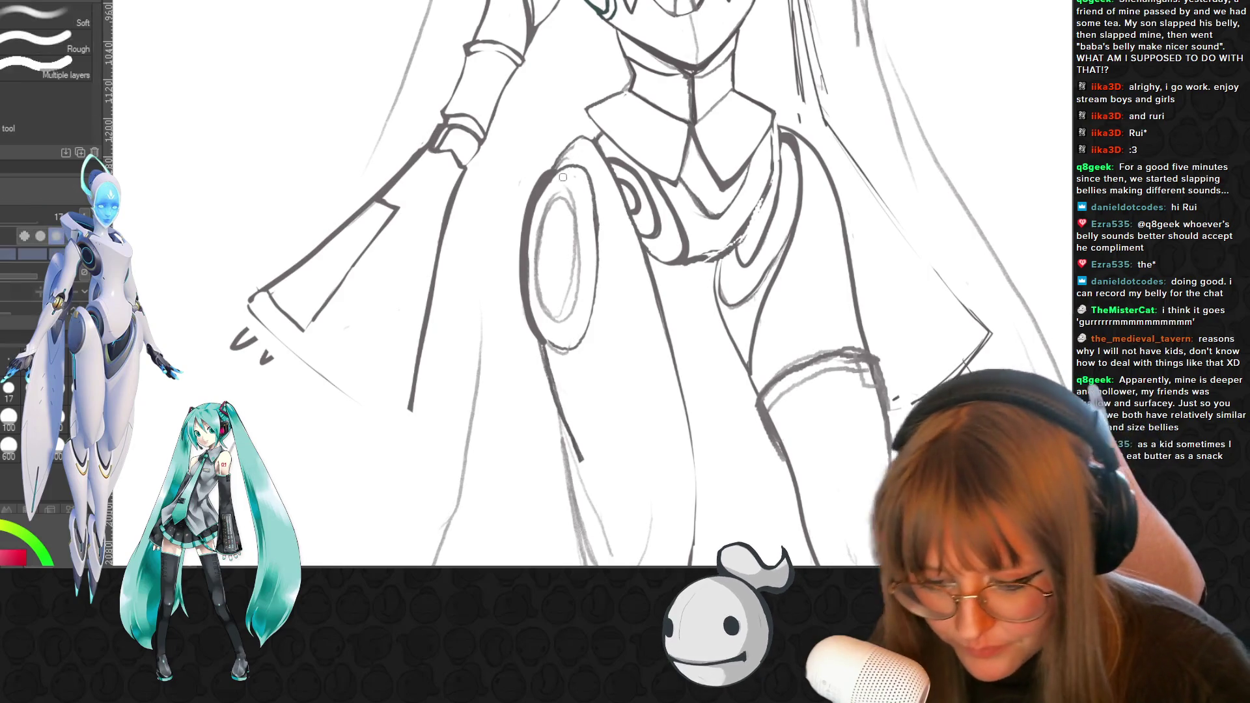
pyautogui.moveTo(540, 204); pyautogui.dragTo(534, 305)
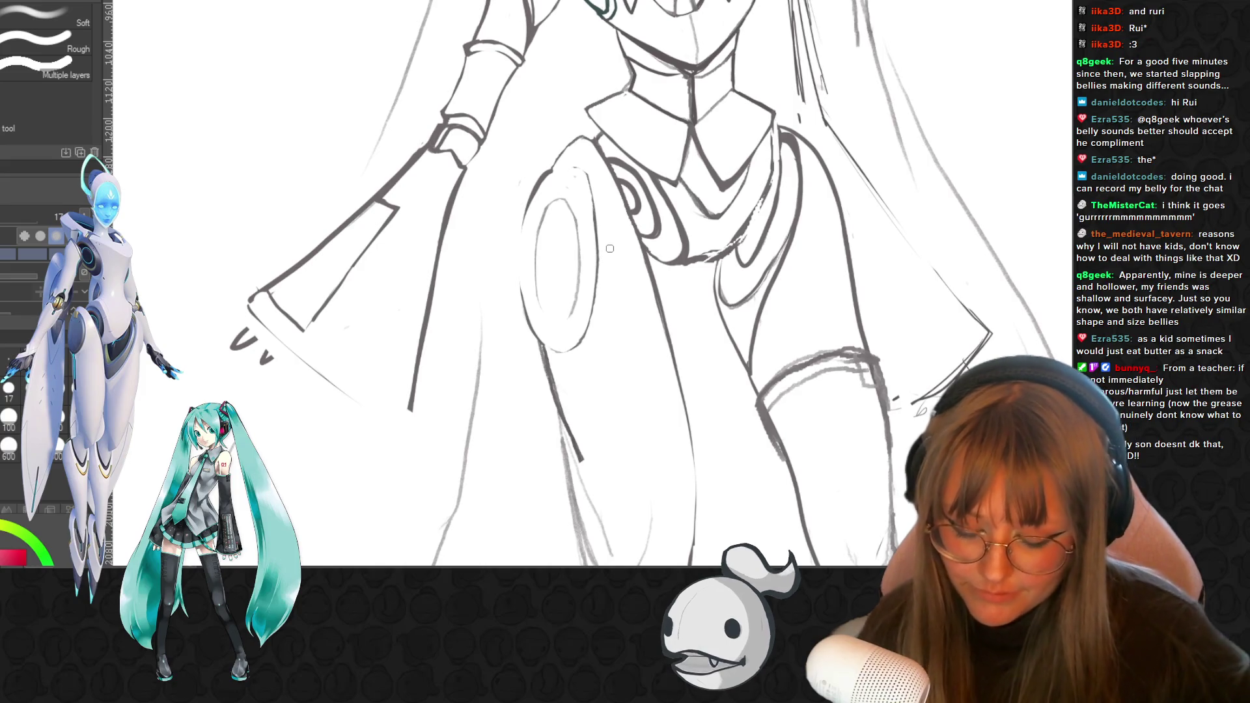
pyautogui.scroll(-3, 609, 248)
pyautogui.scroll(-2, 610, 249)
pyautogui.scroll(-2, 704, 253)
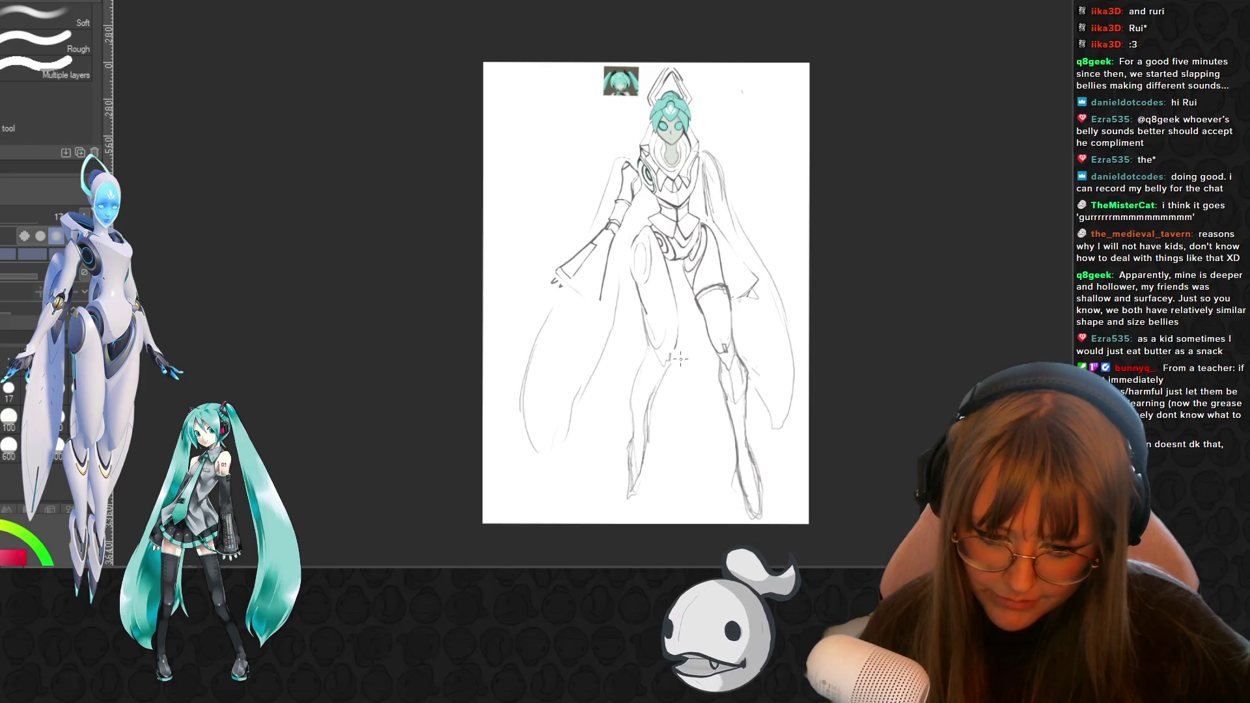
pyautogui.scroll(1, 681, 353)
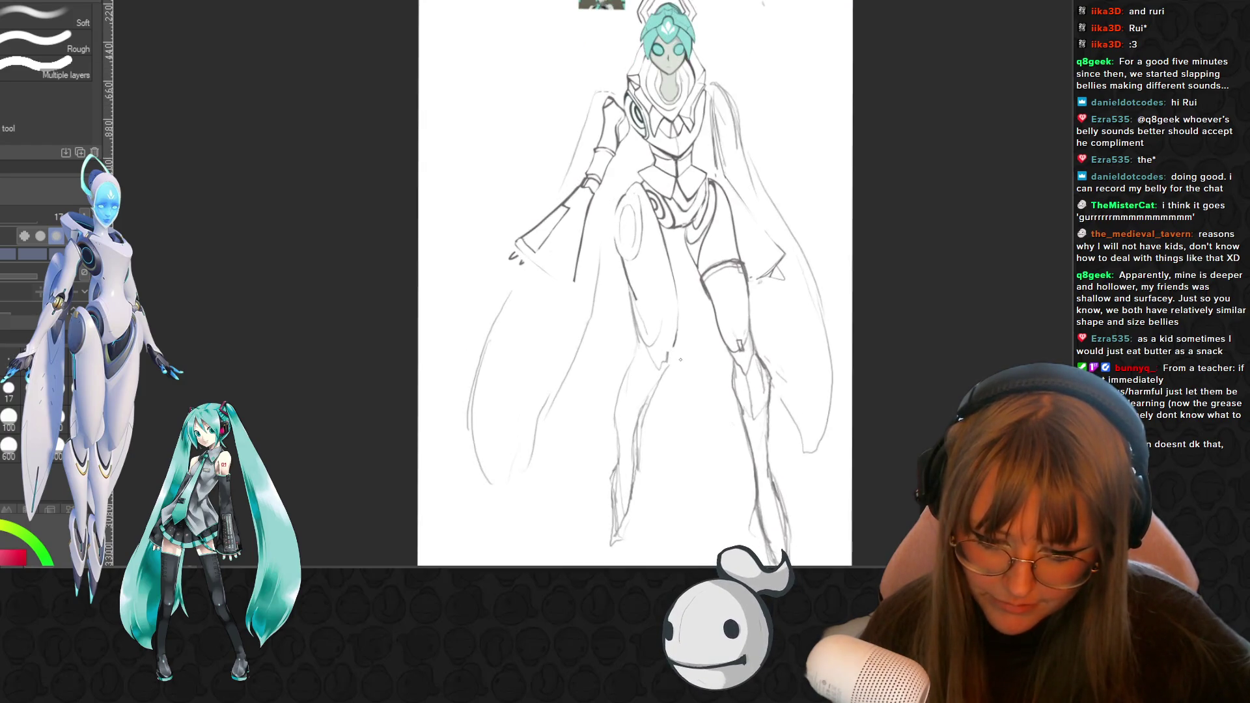
pyautogui.scroll(1, 681, 357)
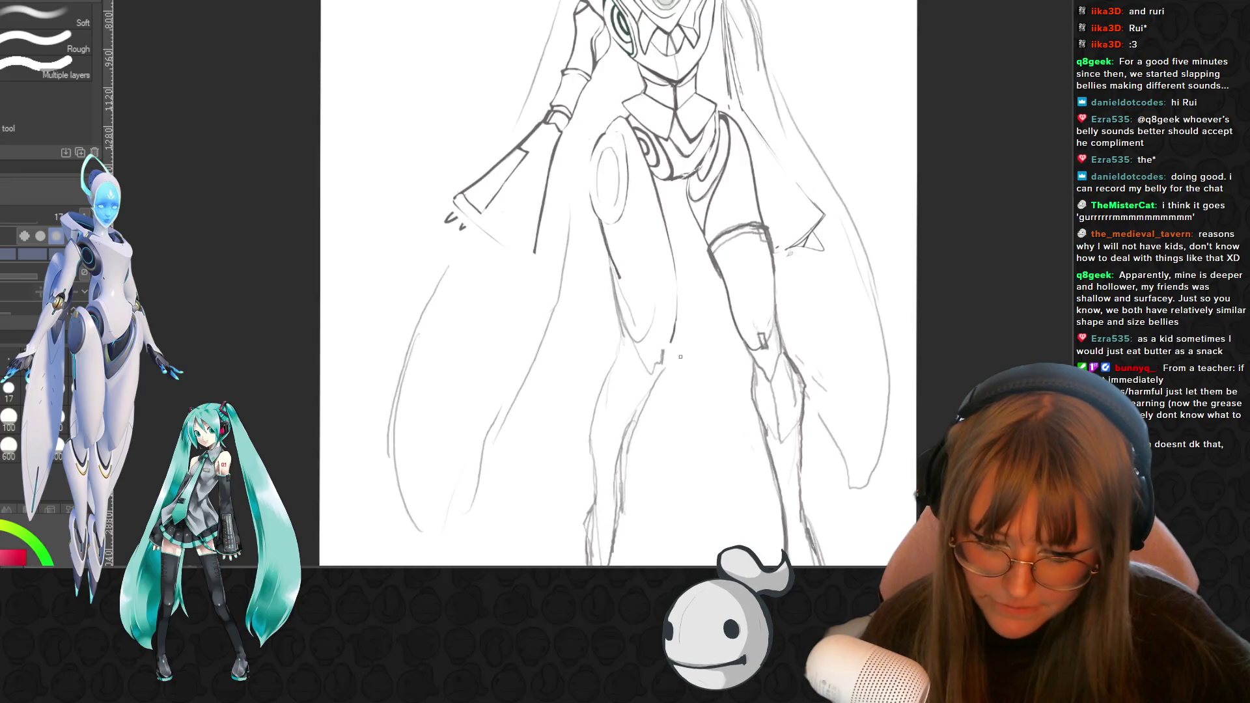
pyautogui.scroll(1, 682, 356)
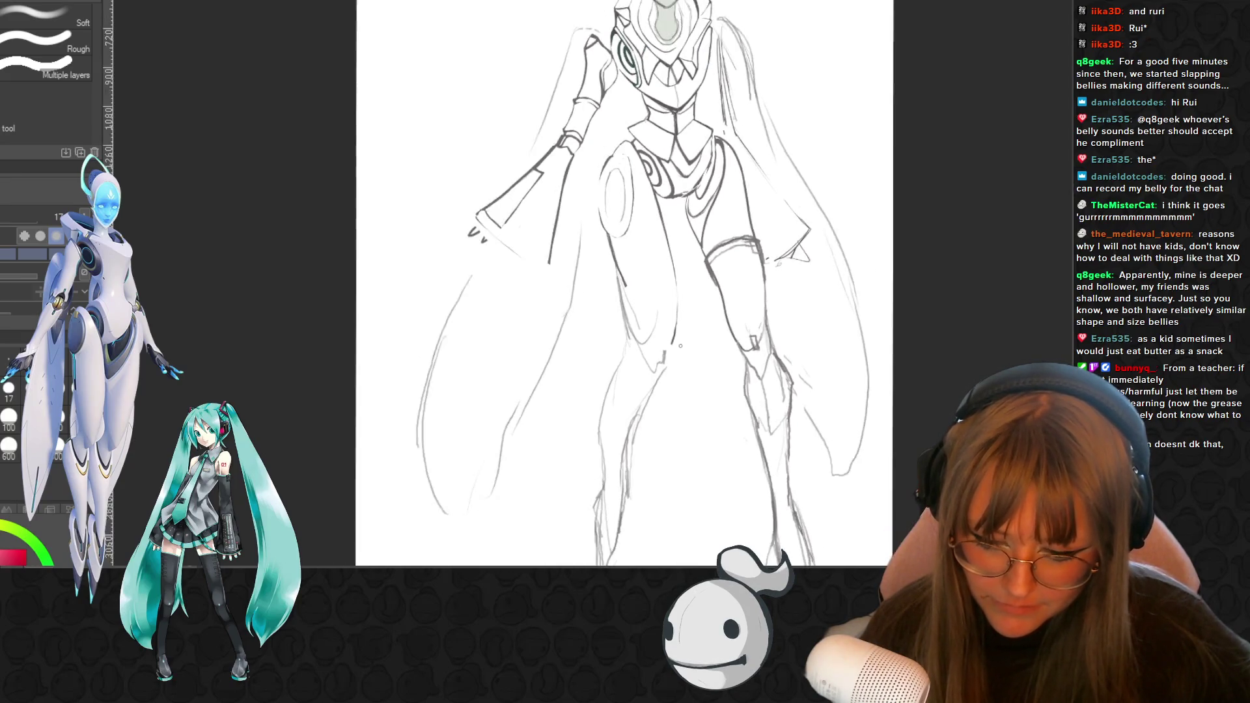
pyautogui.scroll(1, 492, 174)
pyautogui.scroll(1, 491, 173)
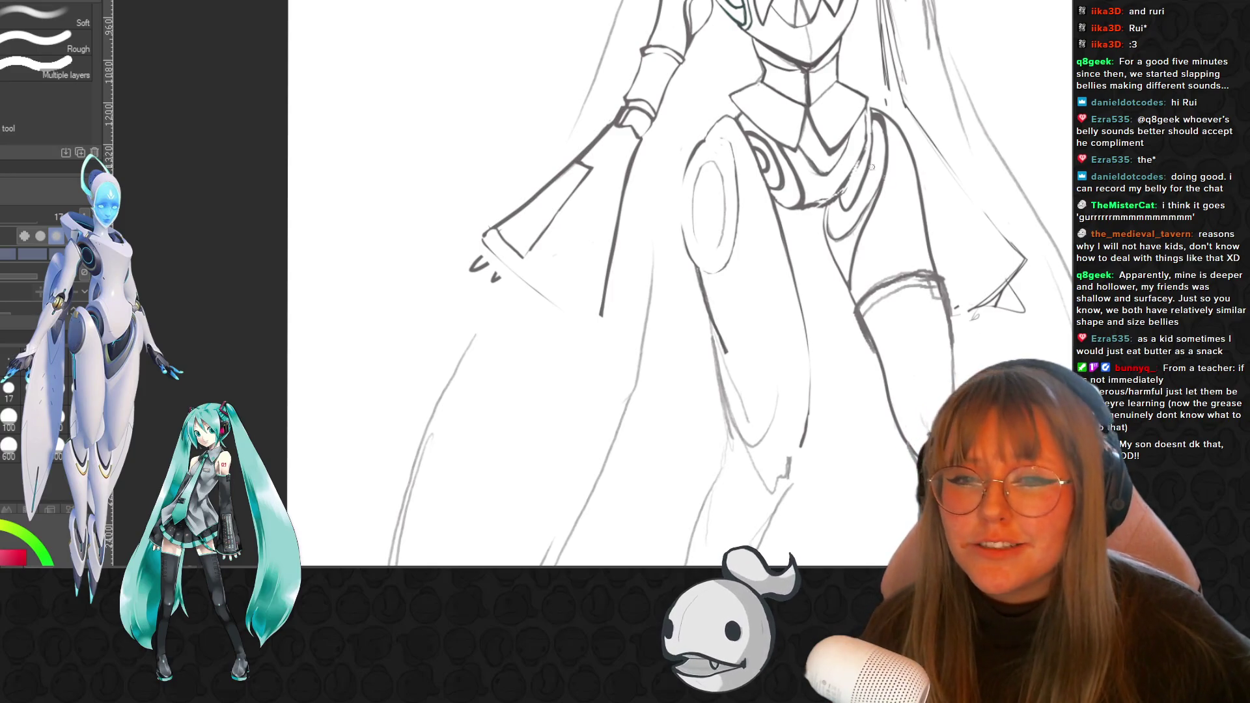
pyautogui.moveTo(685, 294); pyautogui.dragTo(699, 298)
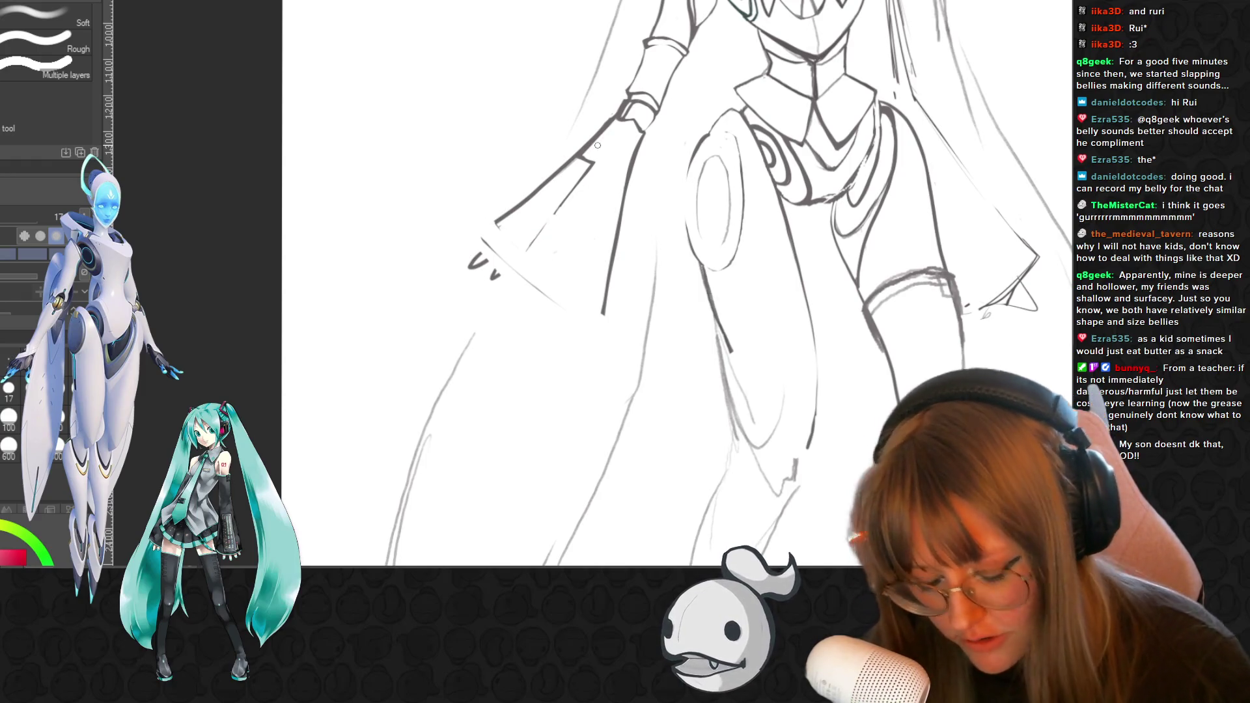
# - Extend and thicken the sleeve line up to the right, undoing one stray stroke
pyautogui.press('p')
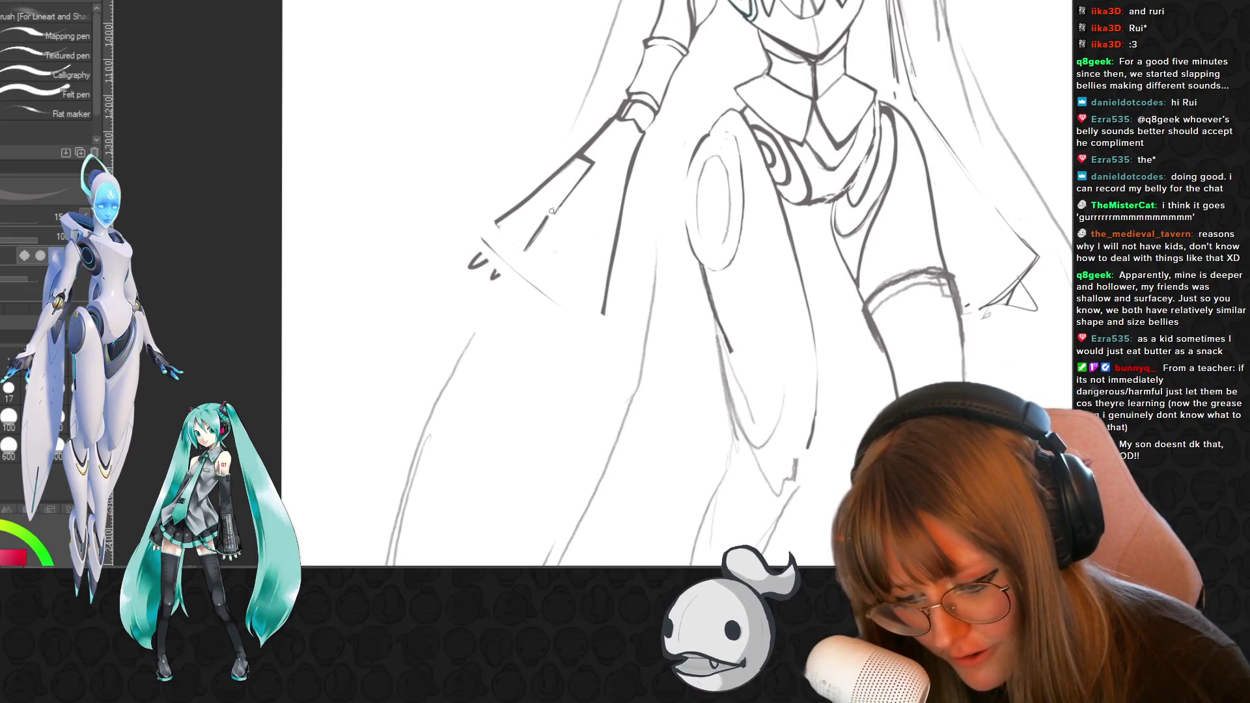
pyautogui.moveTo(552, 210); pyautogui.dragTo(586, 168)
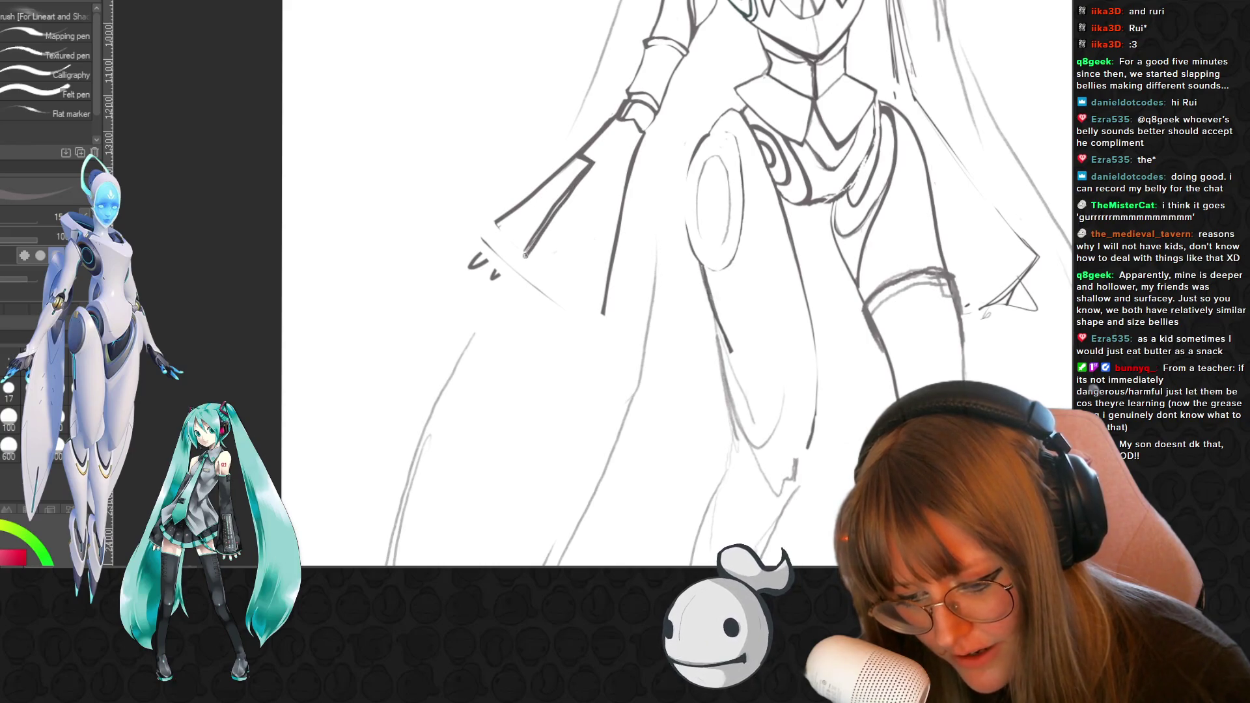
pyautogui.moveTo(528, 250); pyautogui.dragTo(560, 205)
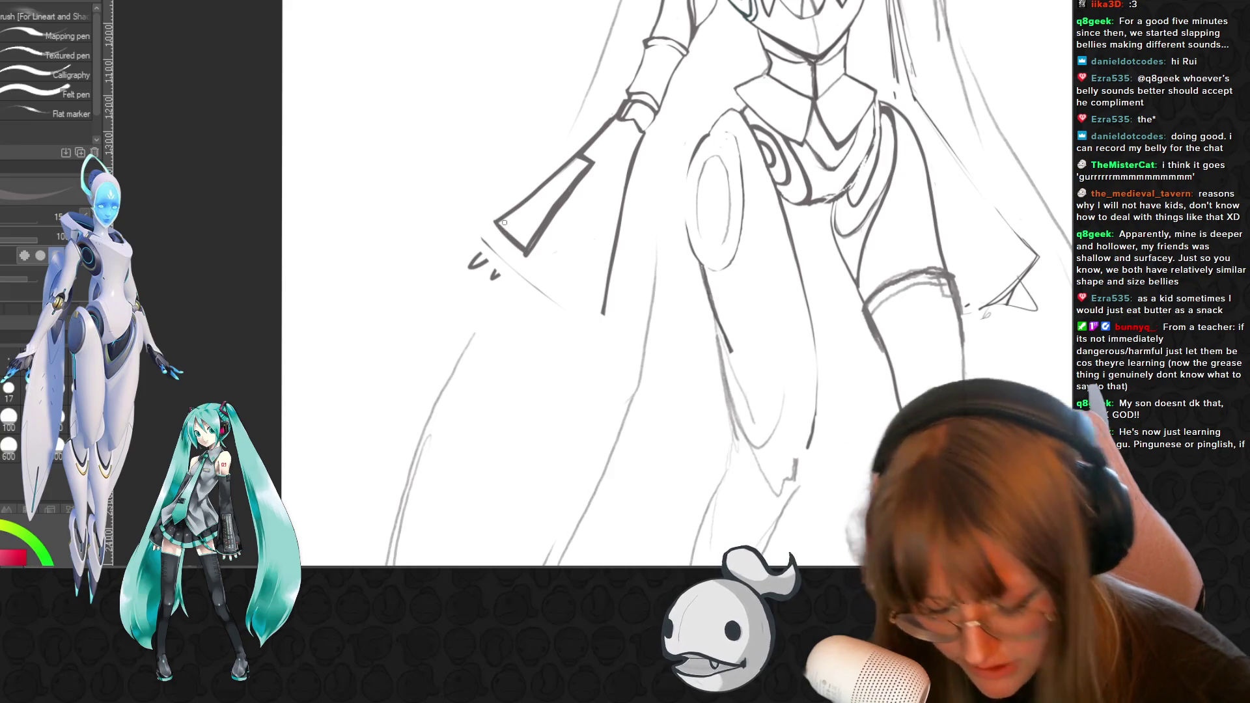
pyautogui.press('e')
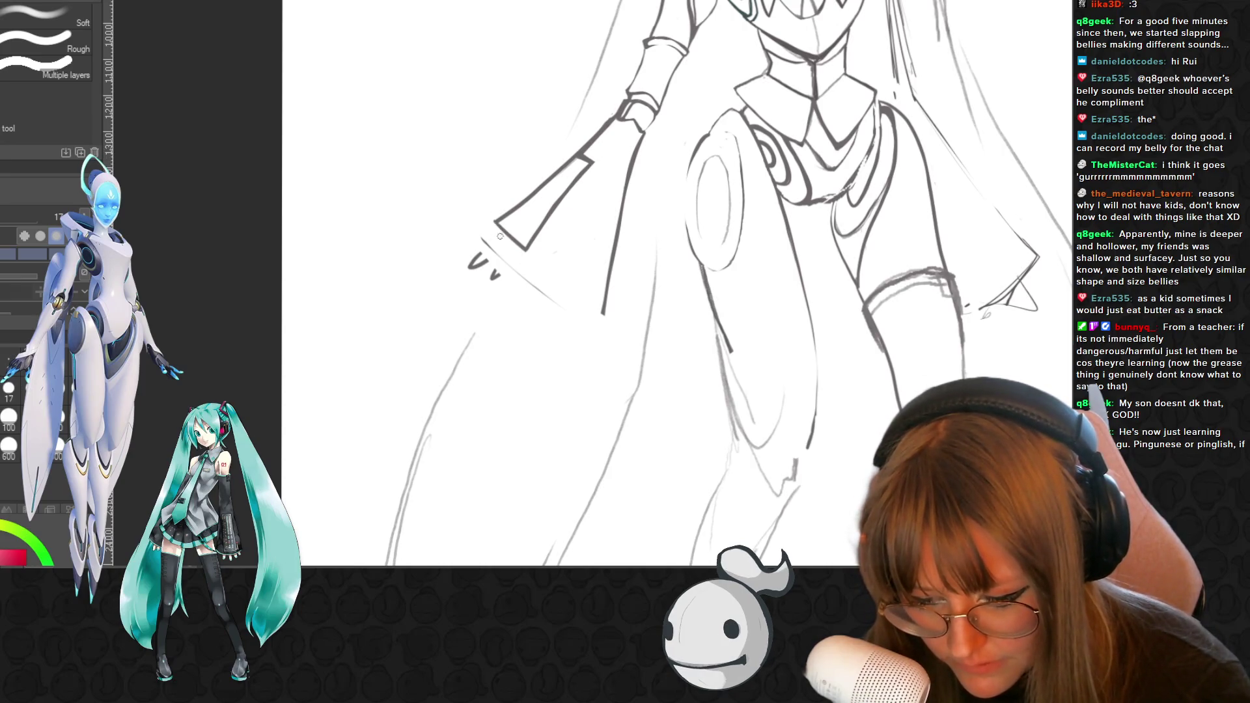
pyautogui.press('p')
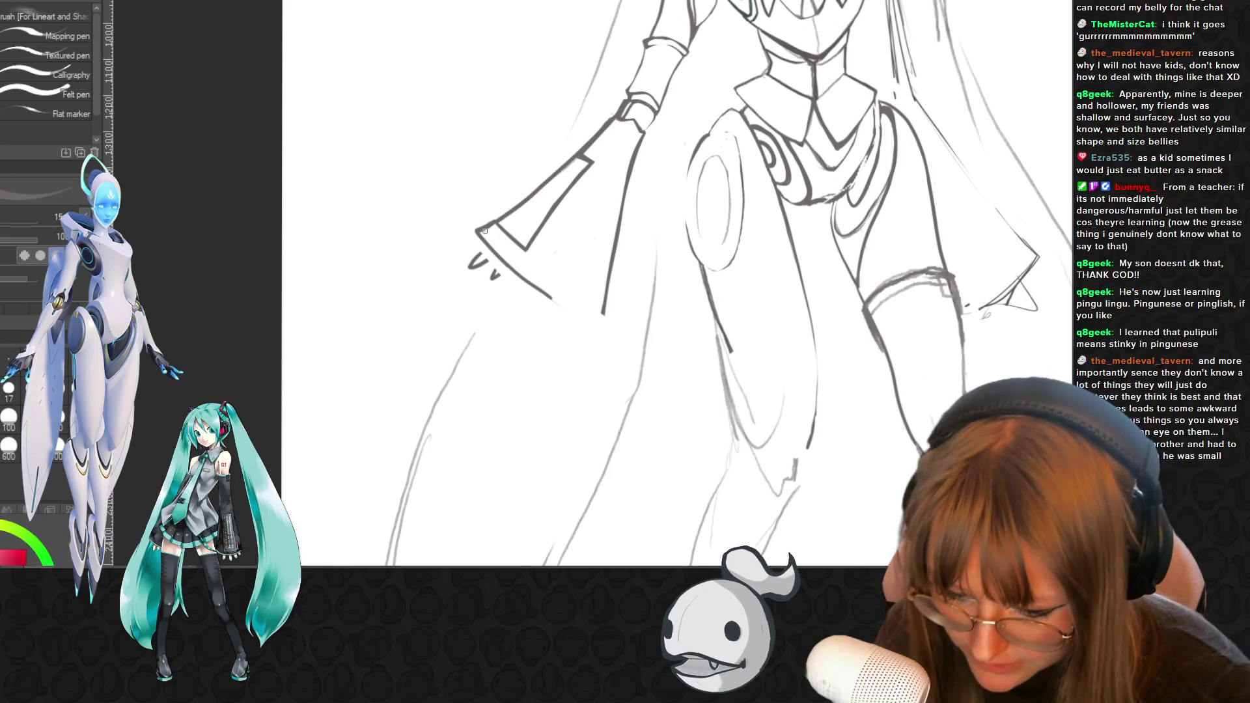
pyautogui.hotkey('ctrl', 'z')
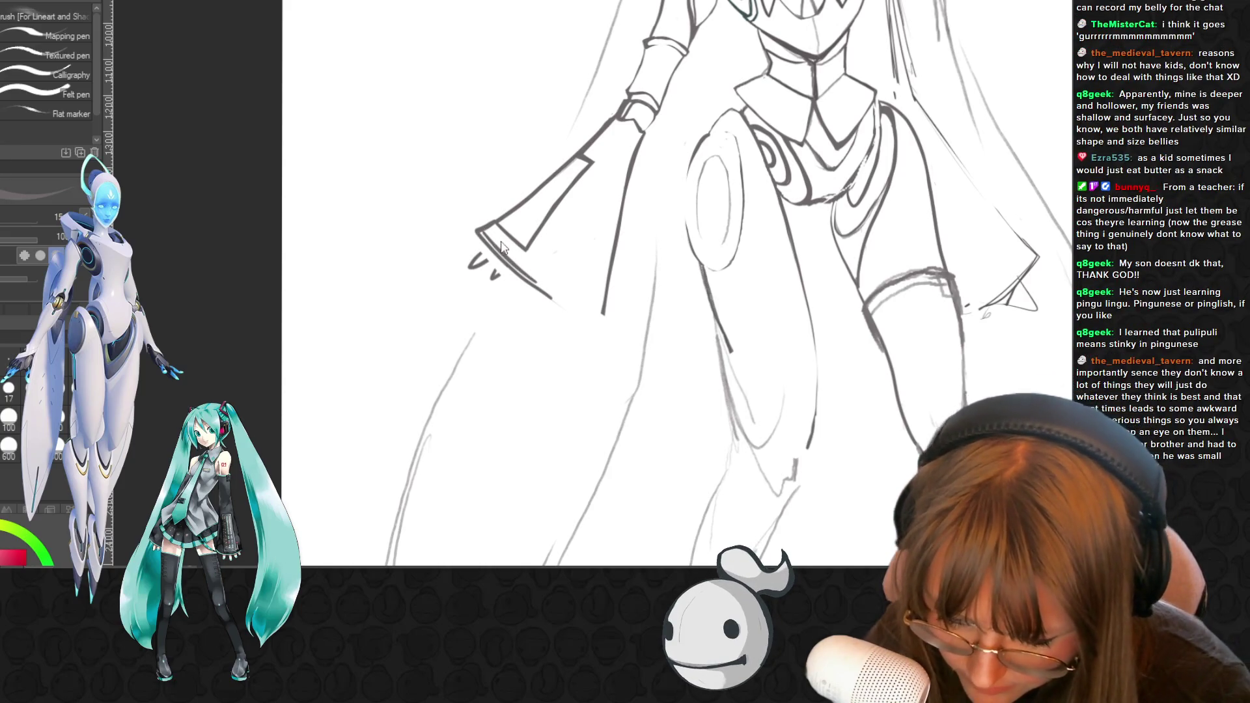
# - Ink the long lower edge of the flared arm piece, then lighten and trim parts of it
pyautogui.moveTo(531, 278); pyautogui.dragTo(604, 313)
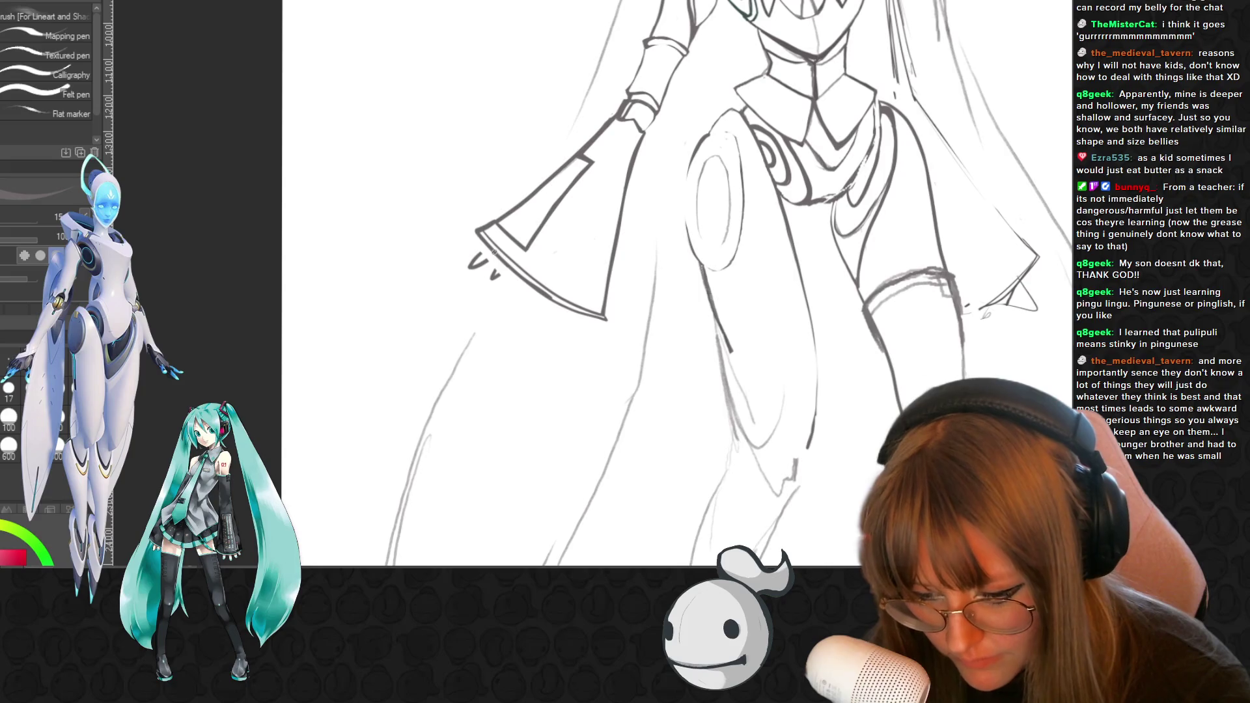
pyautogui.moveTo(606, 319); pyautogui.dragTo(537, 287)
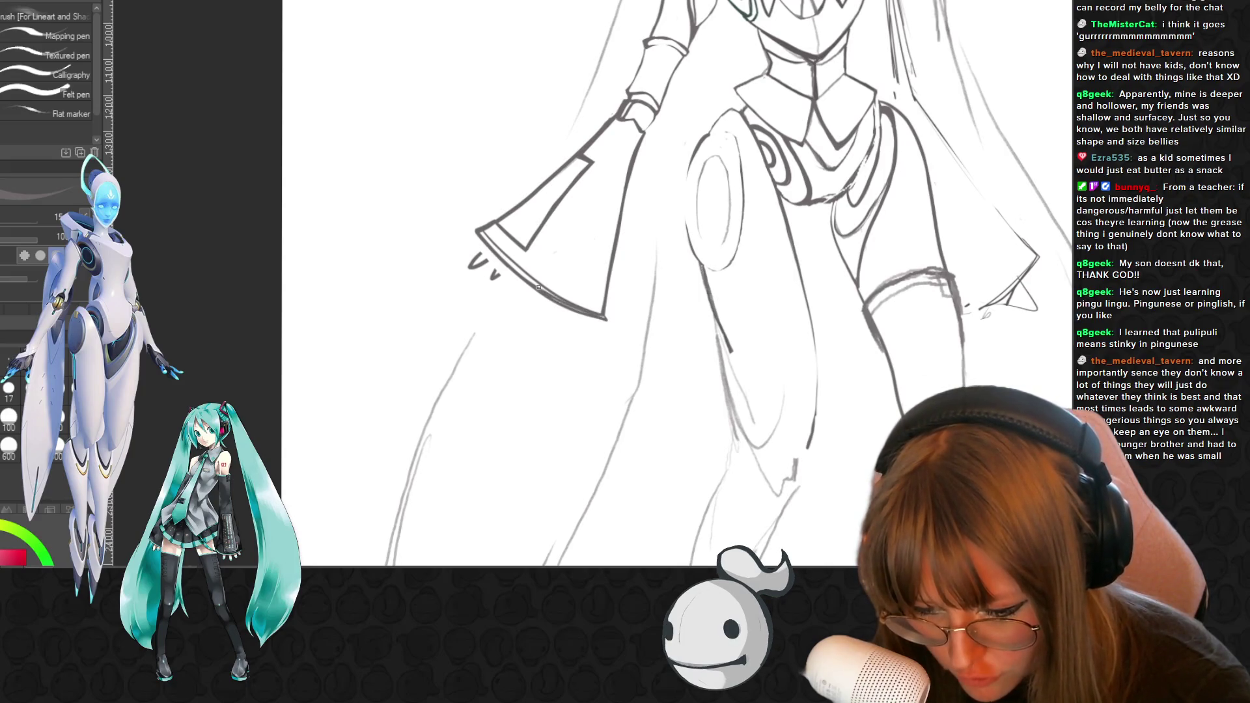
pyautogui.press('e')
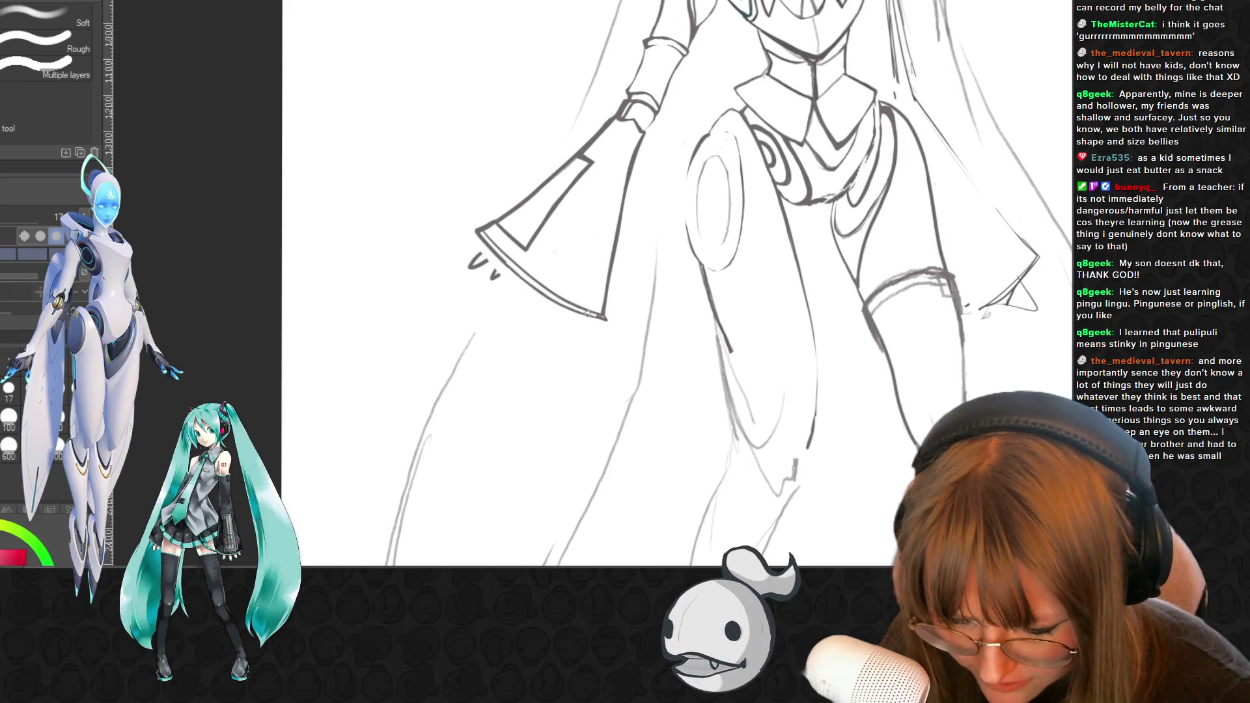
pyautogui.moveTo(538, 285); pyautogui.dragTo(567, 306)
pyautogui.moveTo(493, 254)
pyautogui.mouseDown()
pyautogui.moveTo(514, 272)
pyautogui.moveTo(506, 262)
pyautogui.mouseUp()
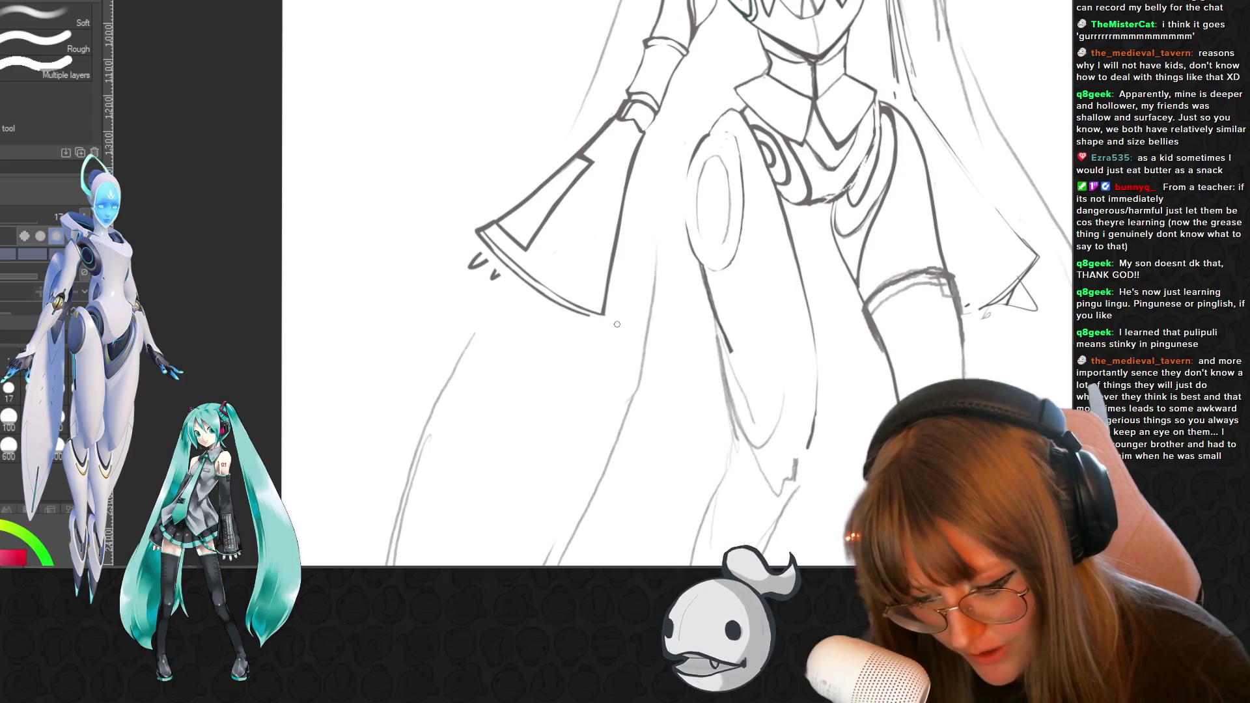
pyautogui.press('p')
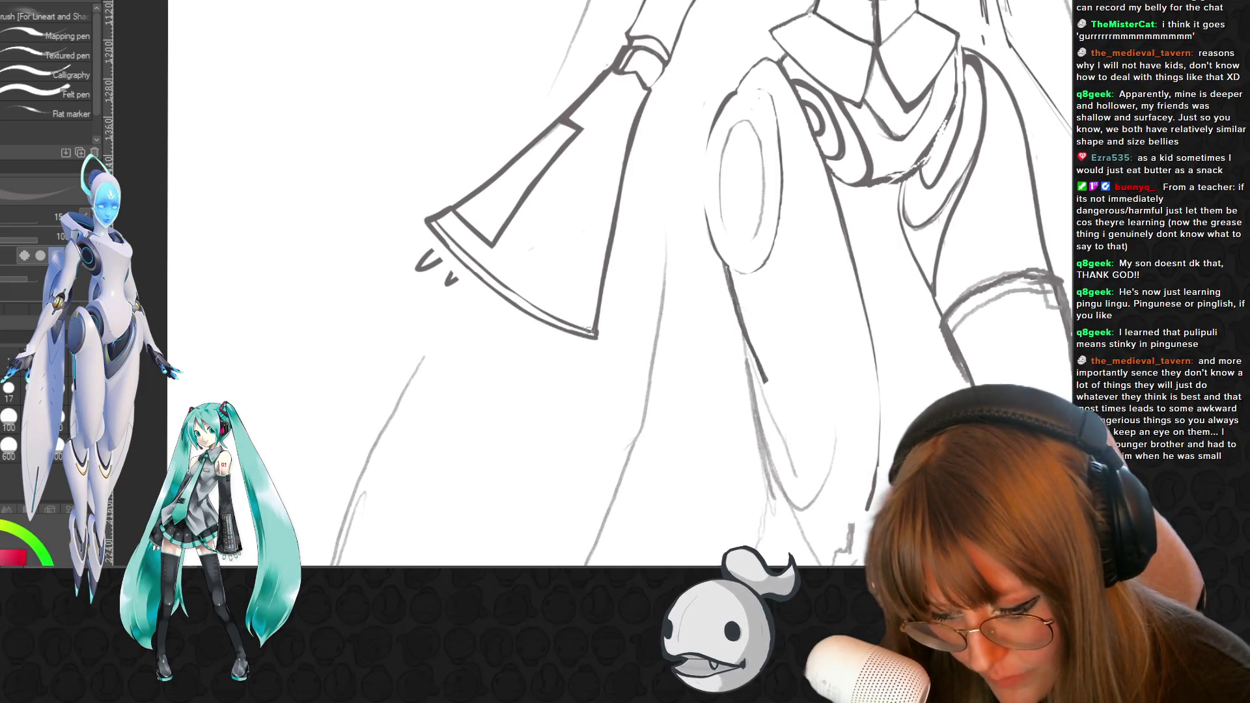
# - Add a small inked hook stroke at the sleeve tip, then pan over to the torso and legs
pyautogui.hotkey('ctrl', '-')
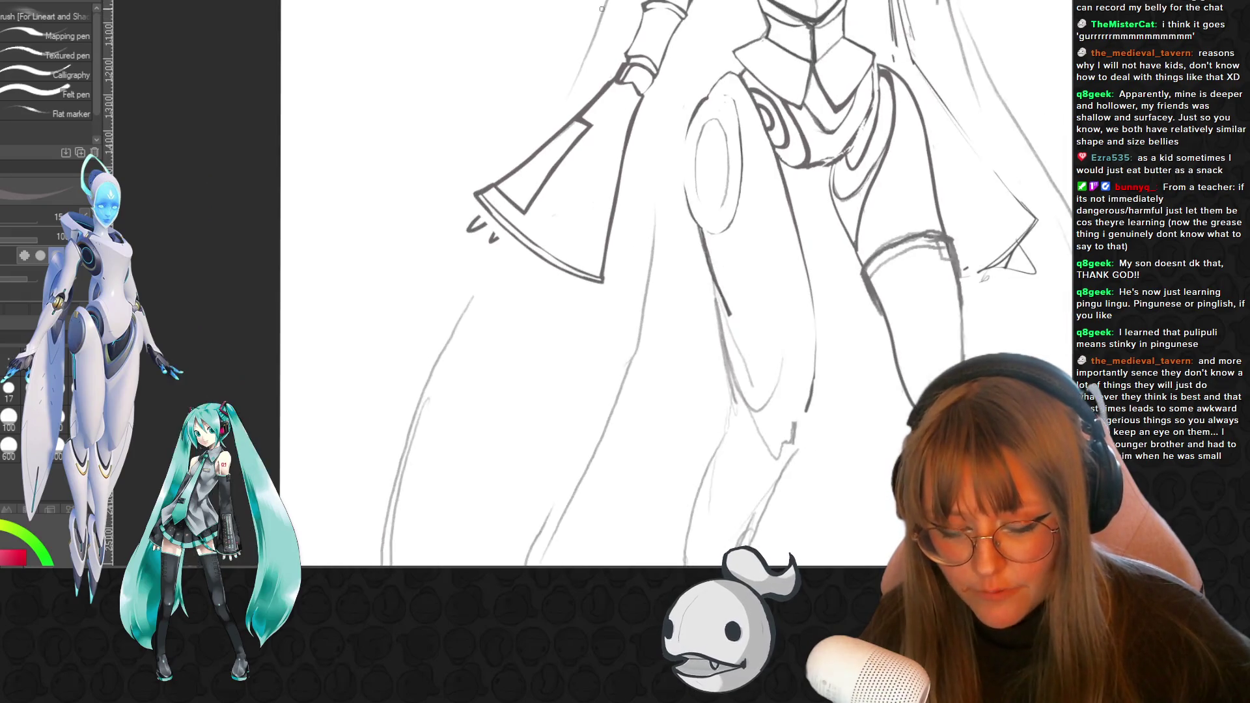
pyautogui.hotkey('ctrl', '-')
pyautogui.hotkey('ctrl', '-')
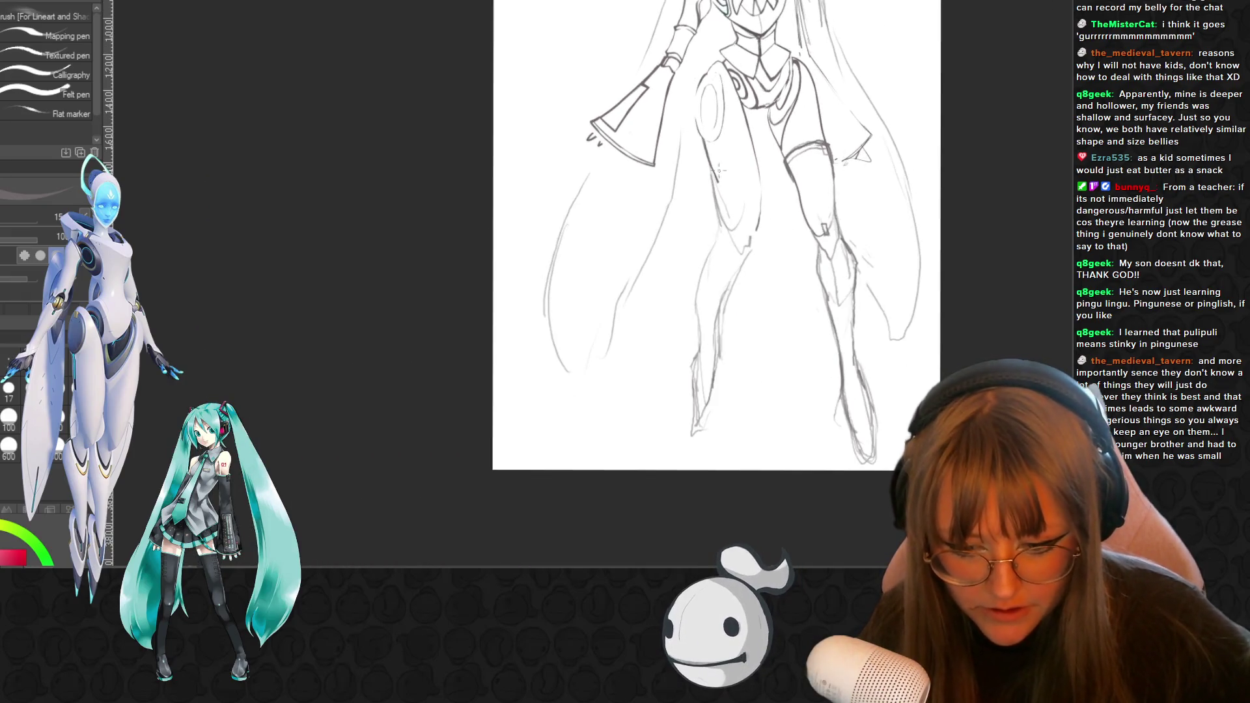
pyautogui.hotkey('ctrl', '+')
pyautogui.hotkey('ctrl', '+')
pyautogui.hotkey('ctrl', '+')
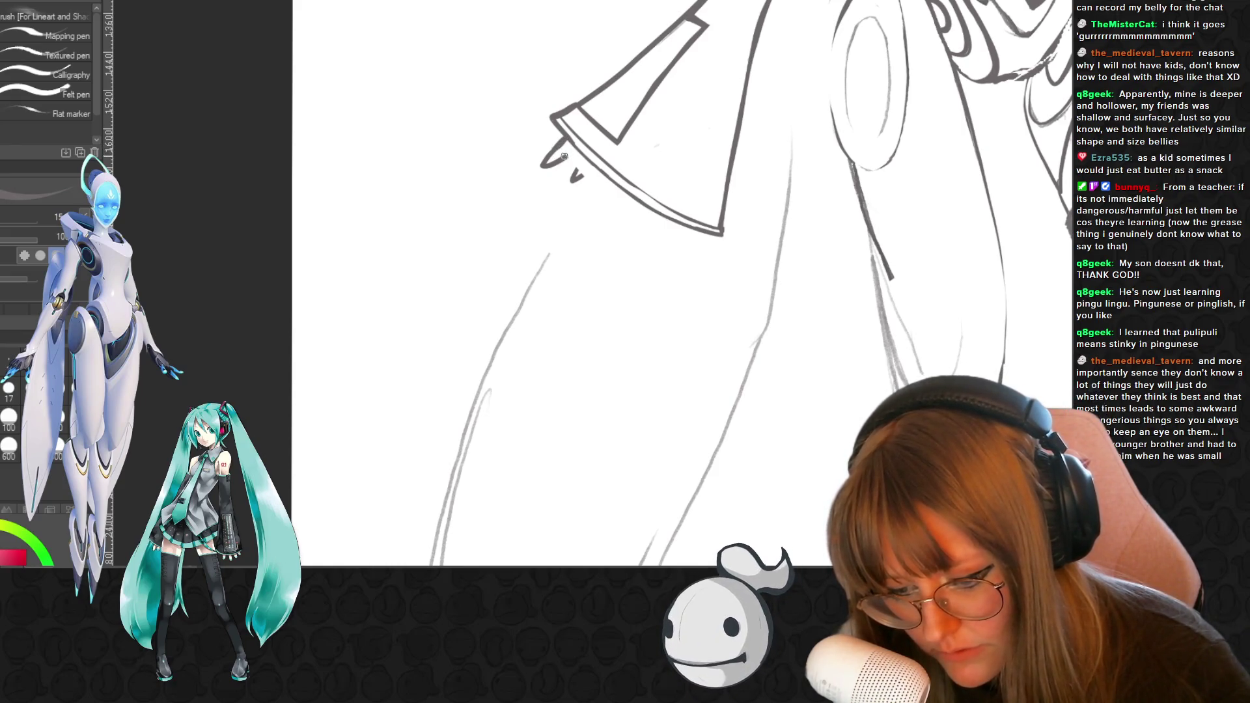
pyautogui.moveTo(579, 160)
pyautogui.mouseDown()
pyautogui.moveTo(574, 174)
pyautogui.moveTo(588, 148)
pyautogui.mouseUp()
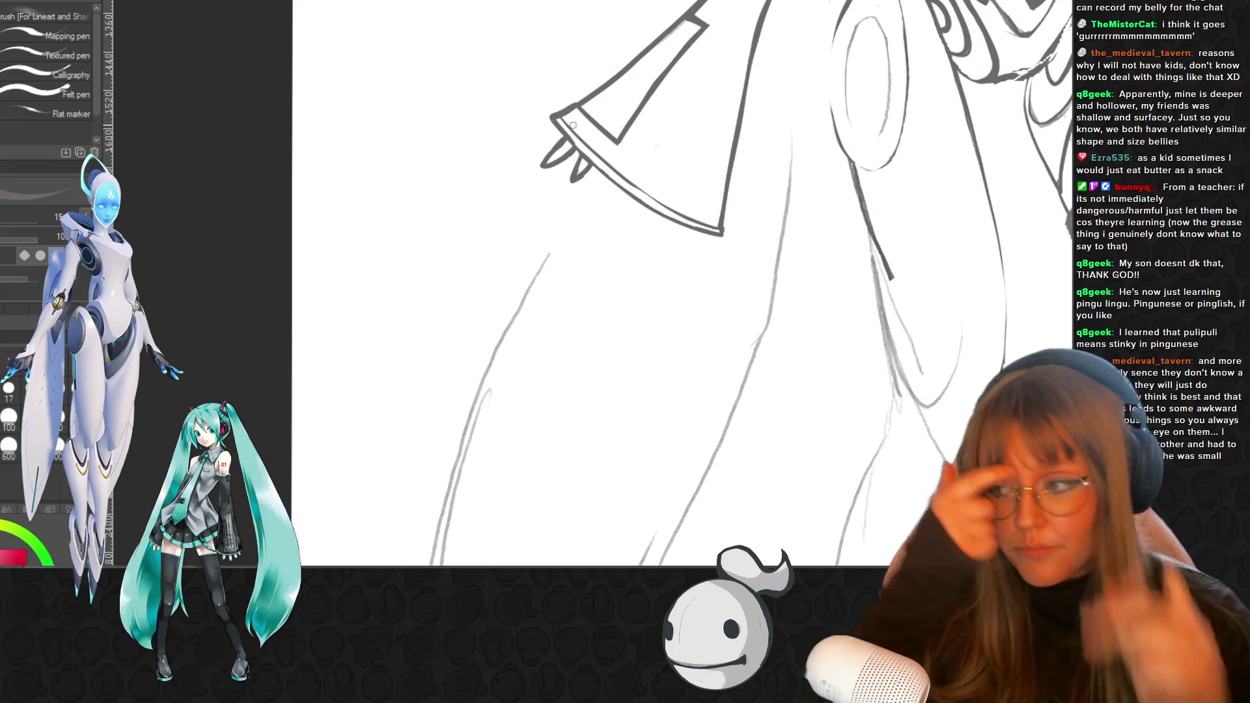
pyautogui.press('-')
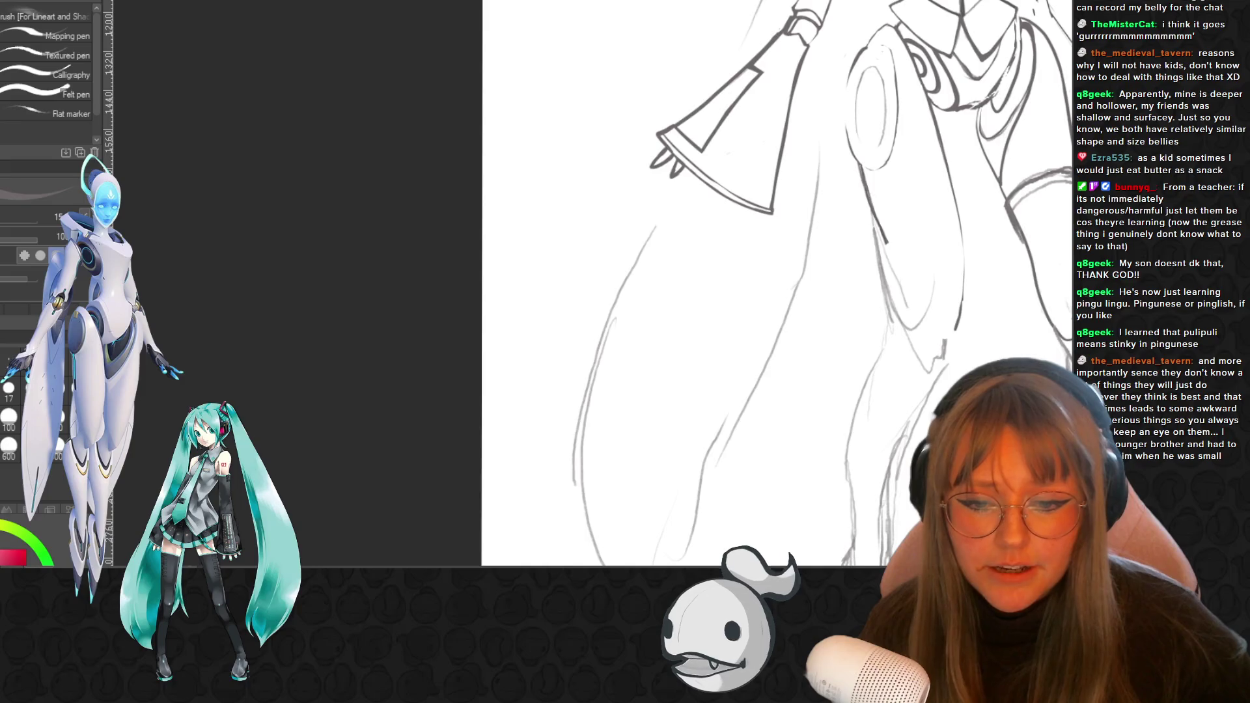
pyautogui.moveTo(913, 156); pyautogui.dragTo(459, 154)
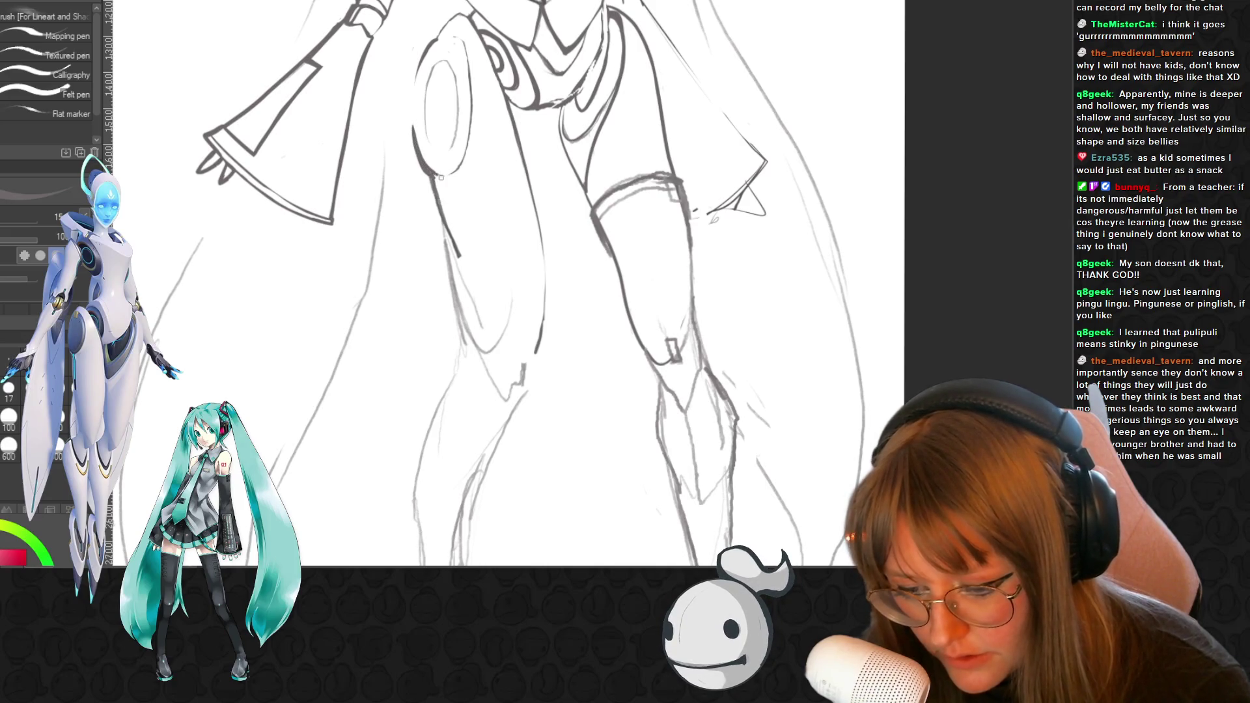
# - Ink the top and lower edges of the left thigh cuff as bold bands
pyautogui.press('e')
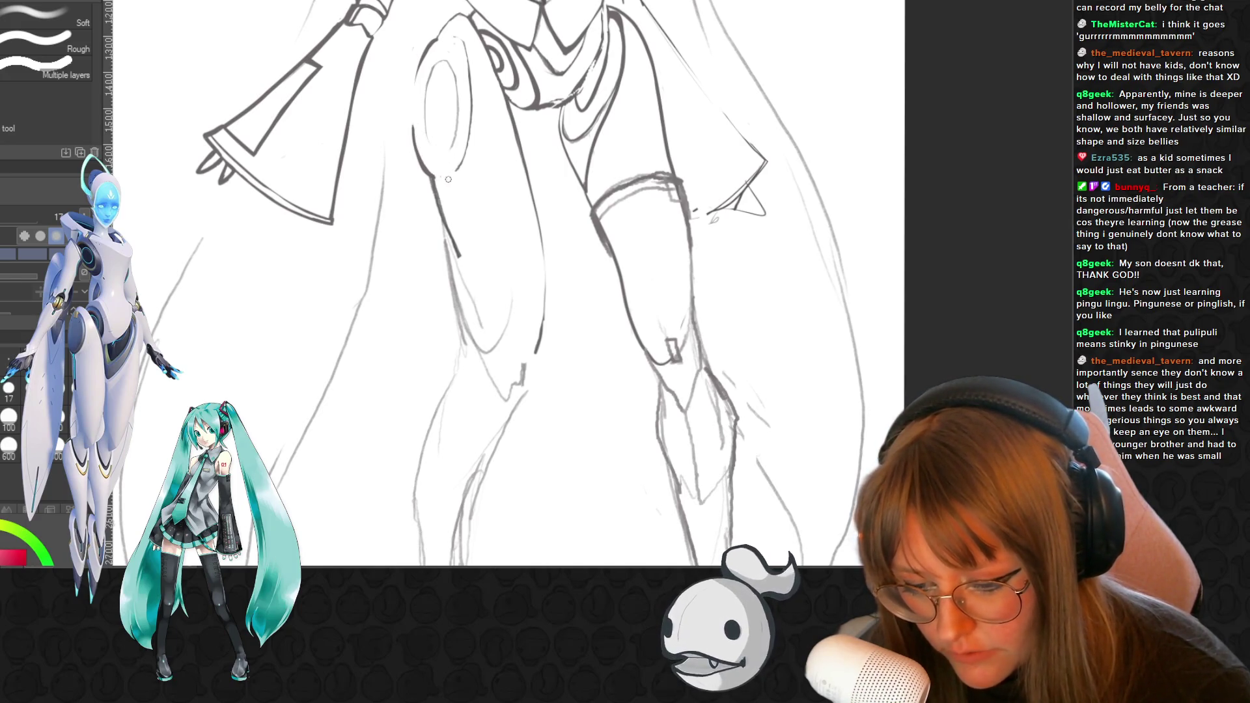
pyautogui.press('p')
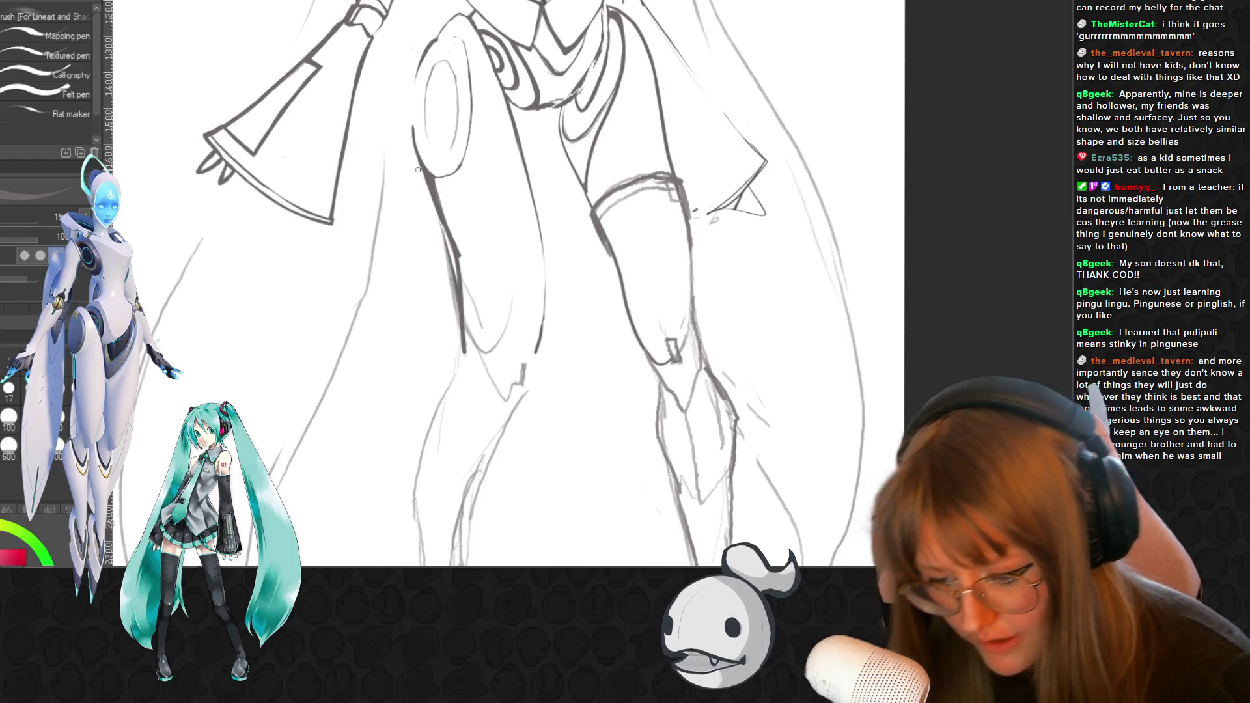
pyautogui.press('e')
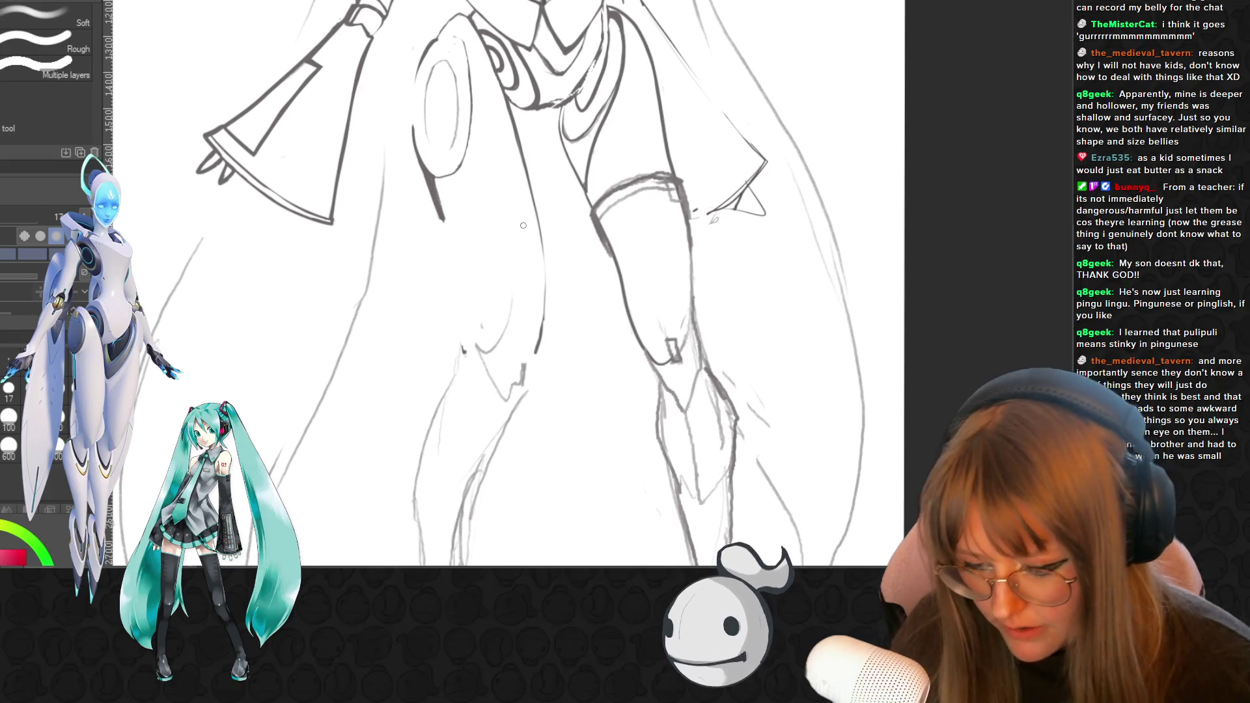
pyautogui.press('p')
pyautogui.moveTo(439, 223); pyautogui.dragTo(493, 206)
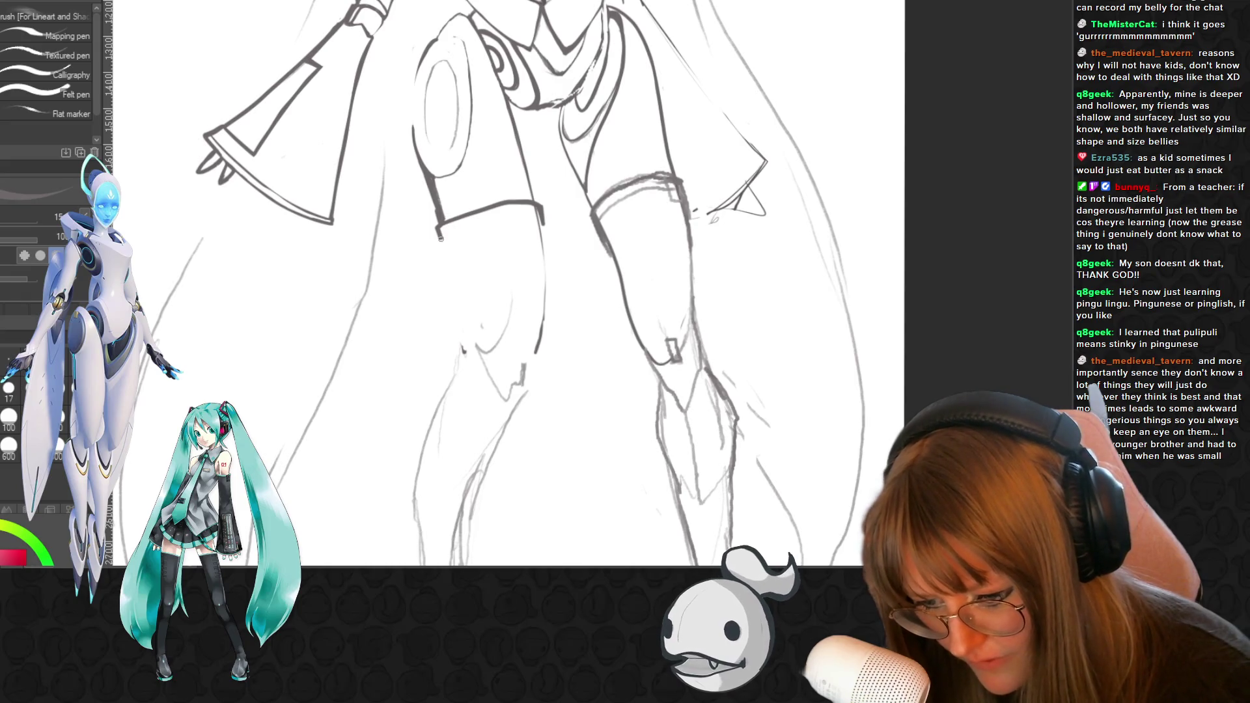
pyautogui.moveTo(495, 221); pyautogui.dragTo(521, 216)
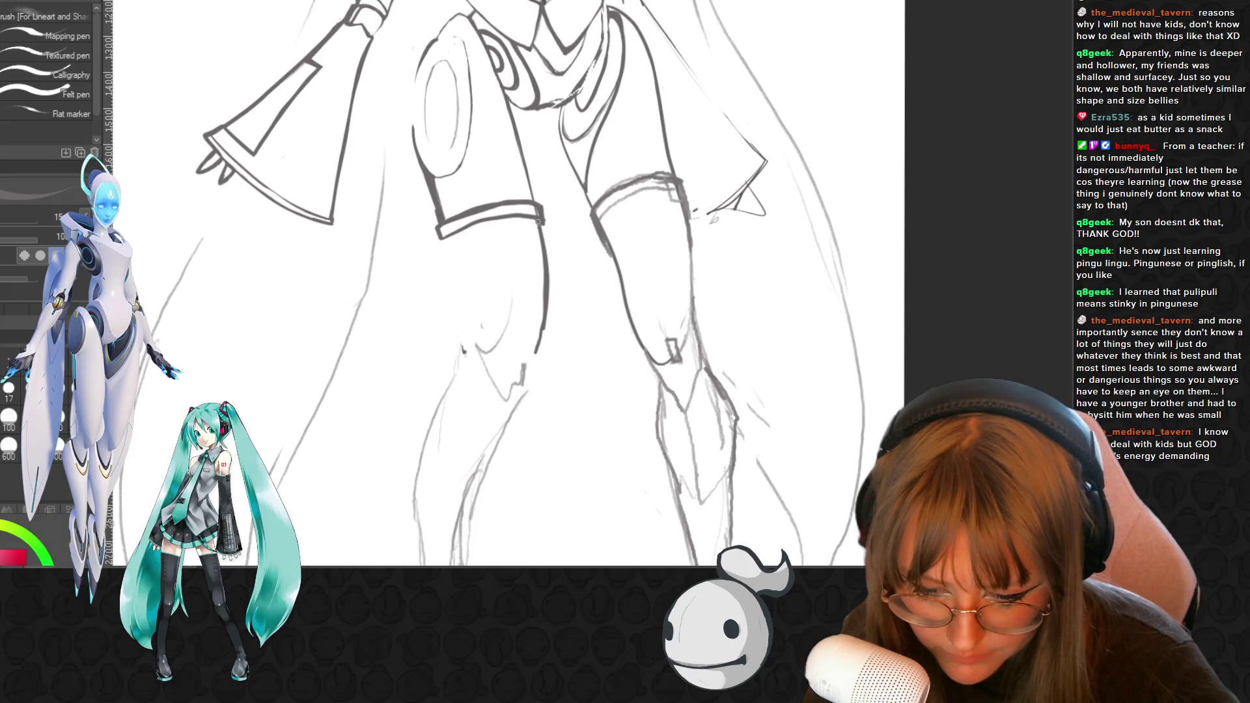
pyautogui.scroll(-2, 508, 283)
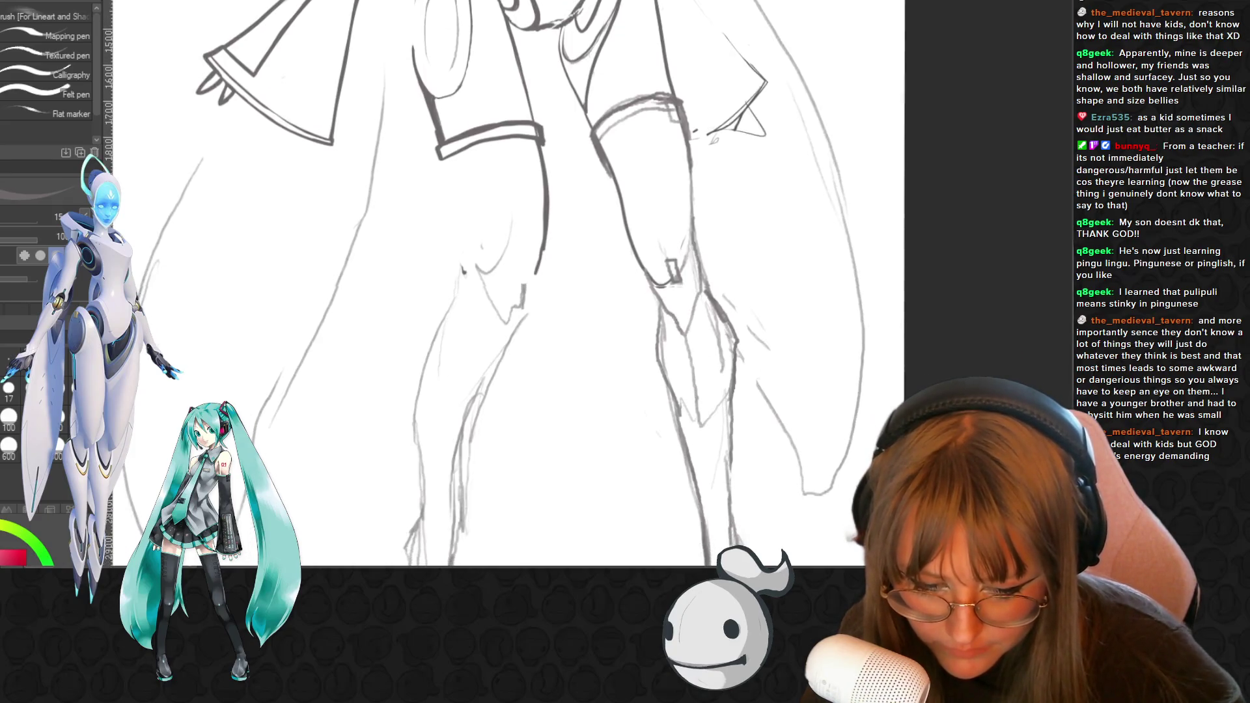
# - Ink the left leg contour down from the cuff and erase stray sketch marks near the knee
pyautogui.moveTo(446, 150); pyautogui.dragTo(465, 263)
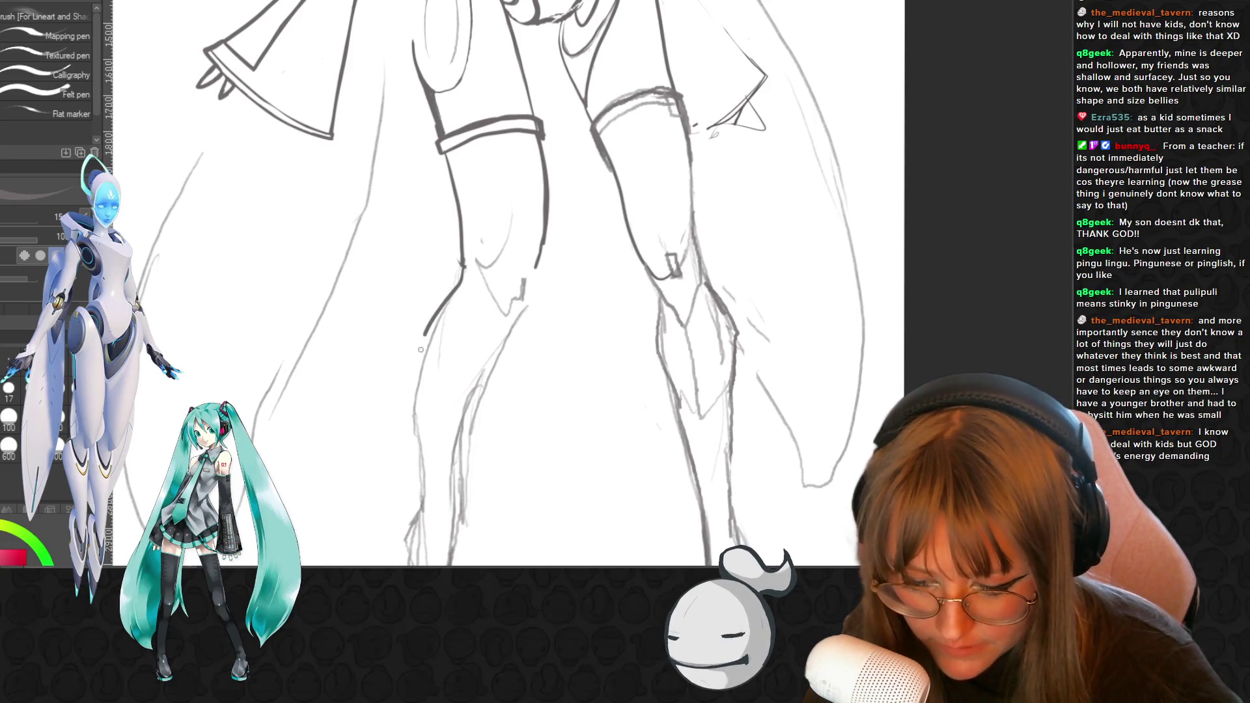
pyautogui.moveTo(421, 453); pyautogui.dragTo(423, 481)
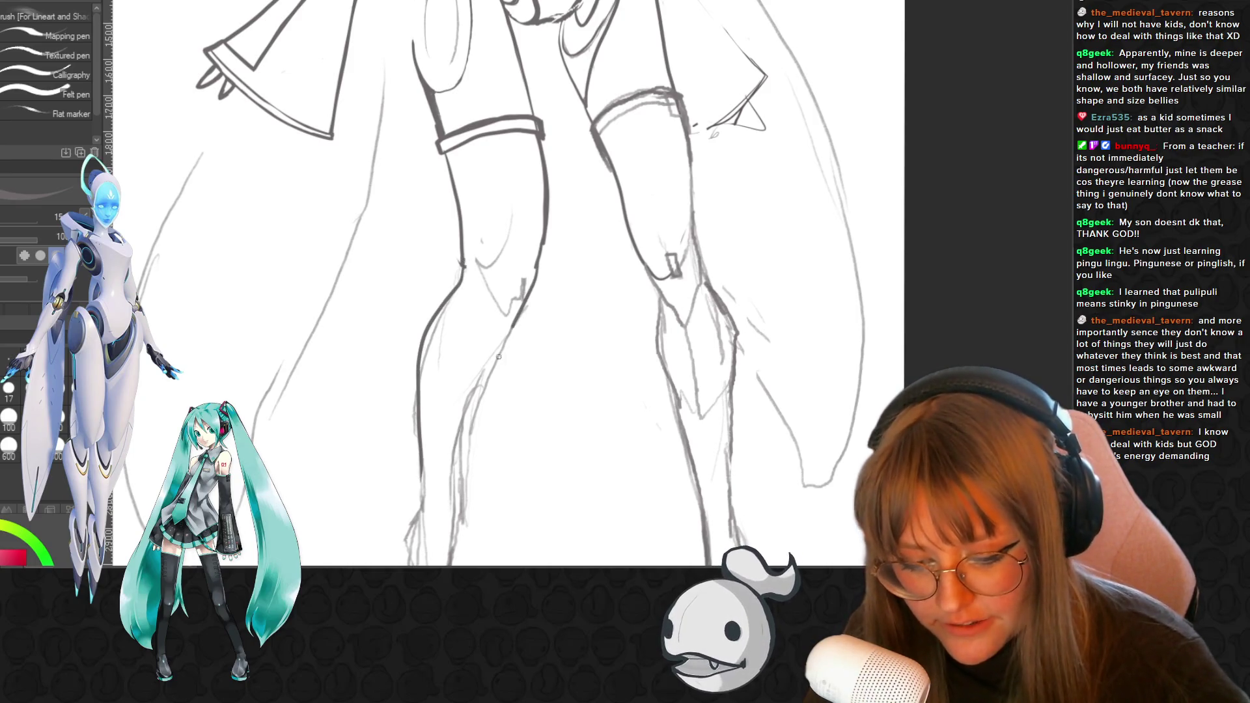
pyautogui.scroll(-2, 499, 357)
pyautogui.scroll(-1, 500, 357)
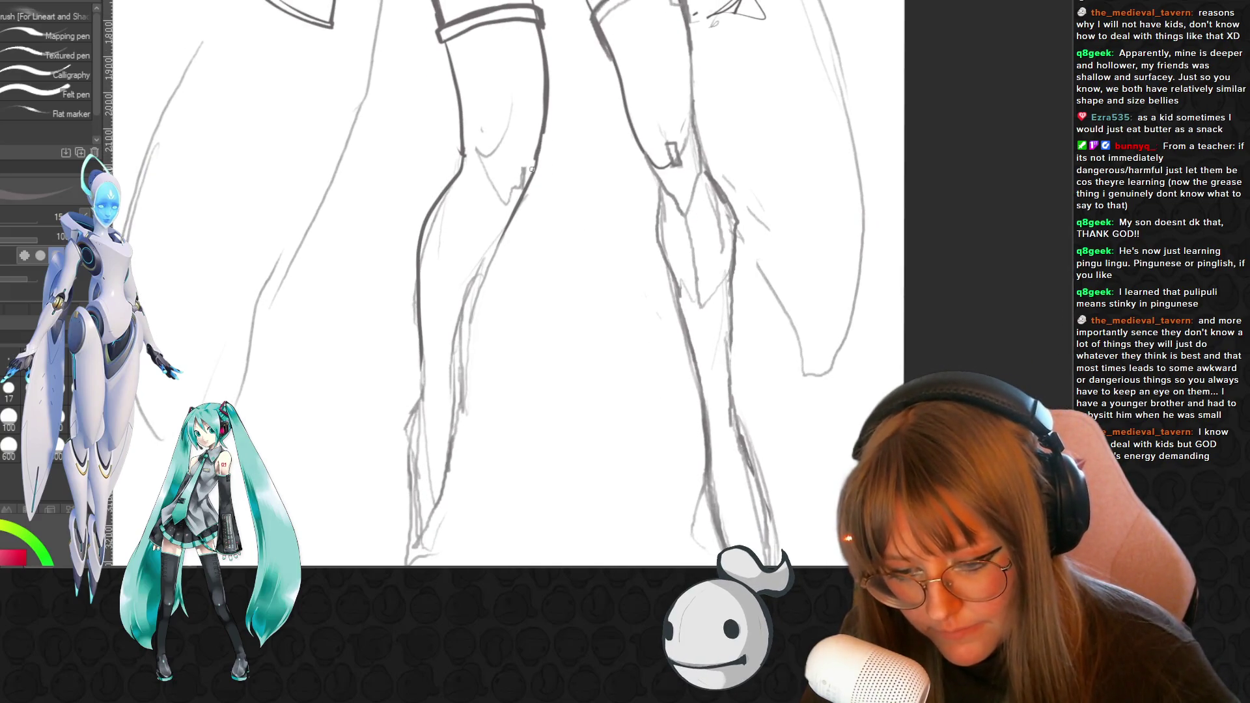
pyautogui.moveTo(506, 205)
pyautogui.mouseDown()
pyautogui.moveTo(463, 321)
pyautogui.moveTo(452, 430)
pyautogui.mouseUp()
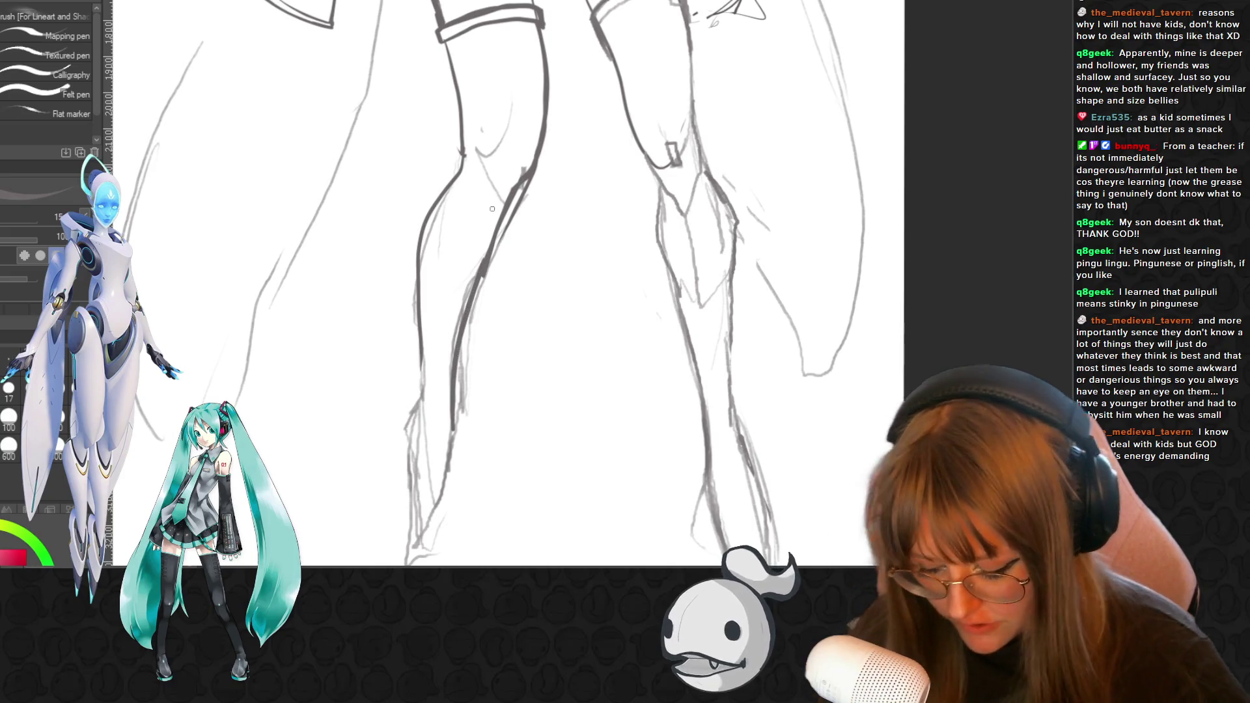
pyautogui.press('e')
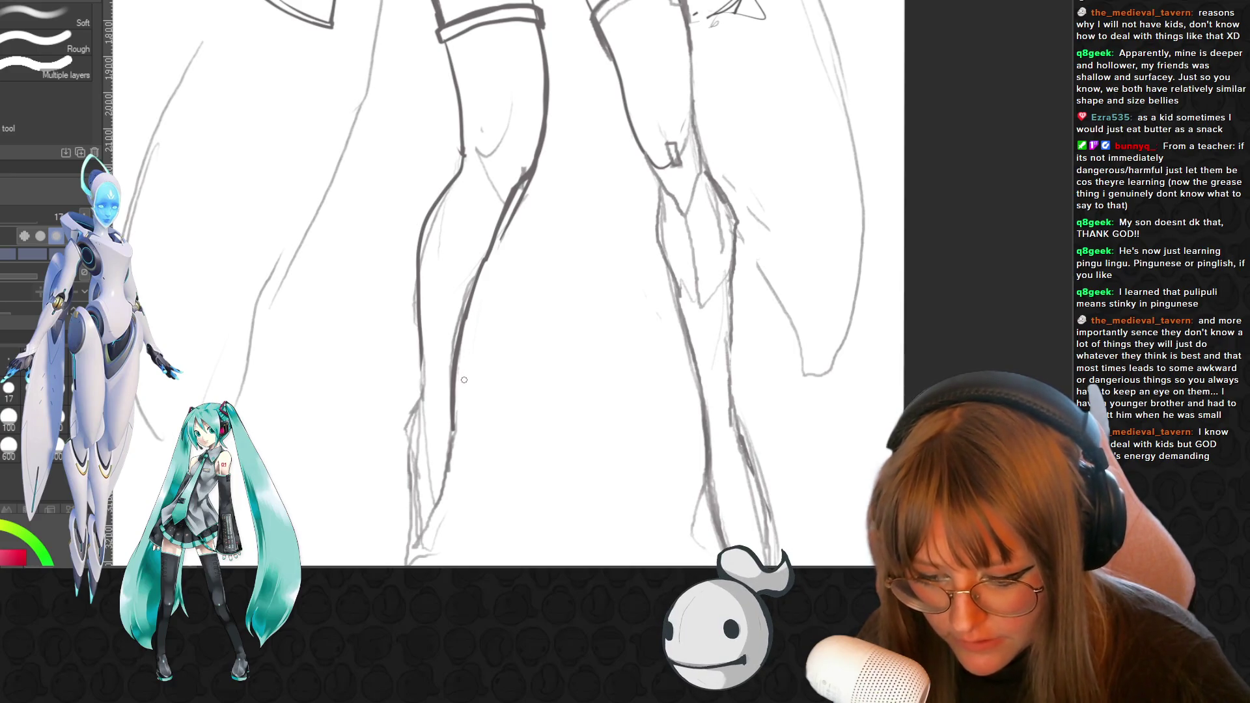
pyautogui.moveTo(530, 183); pyautogui.dragTo(525, 181)
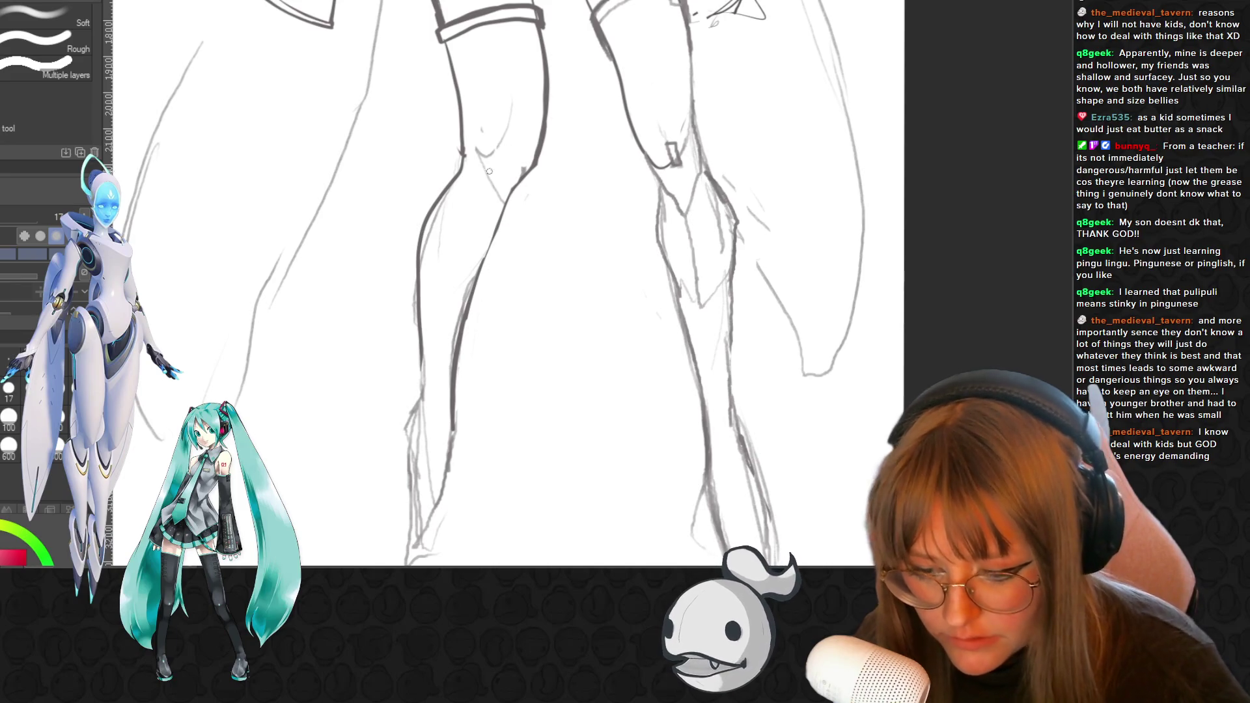
pyautogui.moveTo(485, 133); pyautogui.dragTo(475, 164)
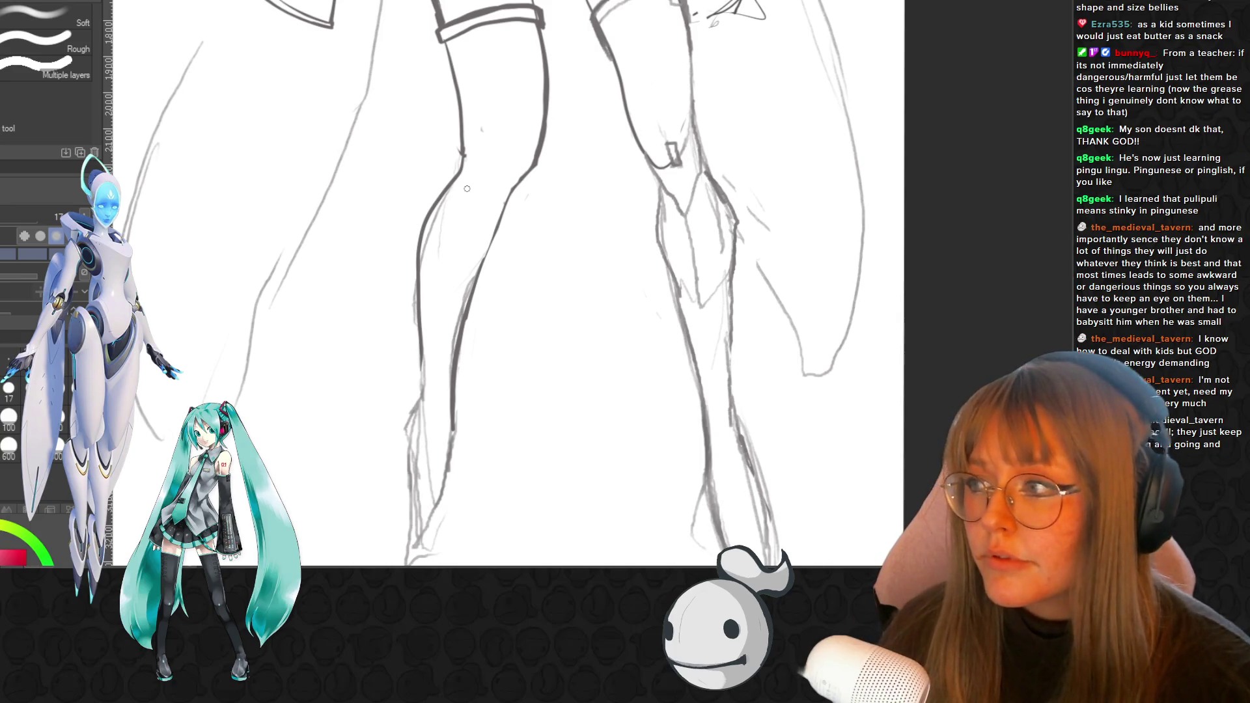
# - Add a diagonal knee line and panel shape, and darken the left leg's outer contour
pyautogui.press('p')
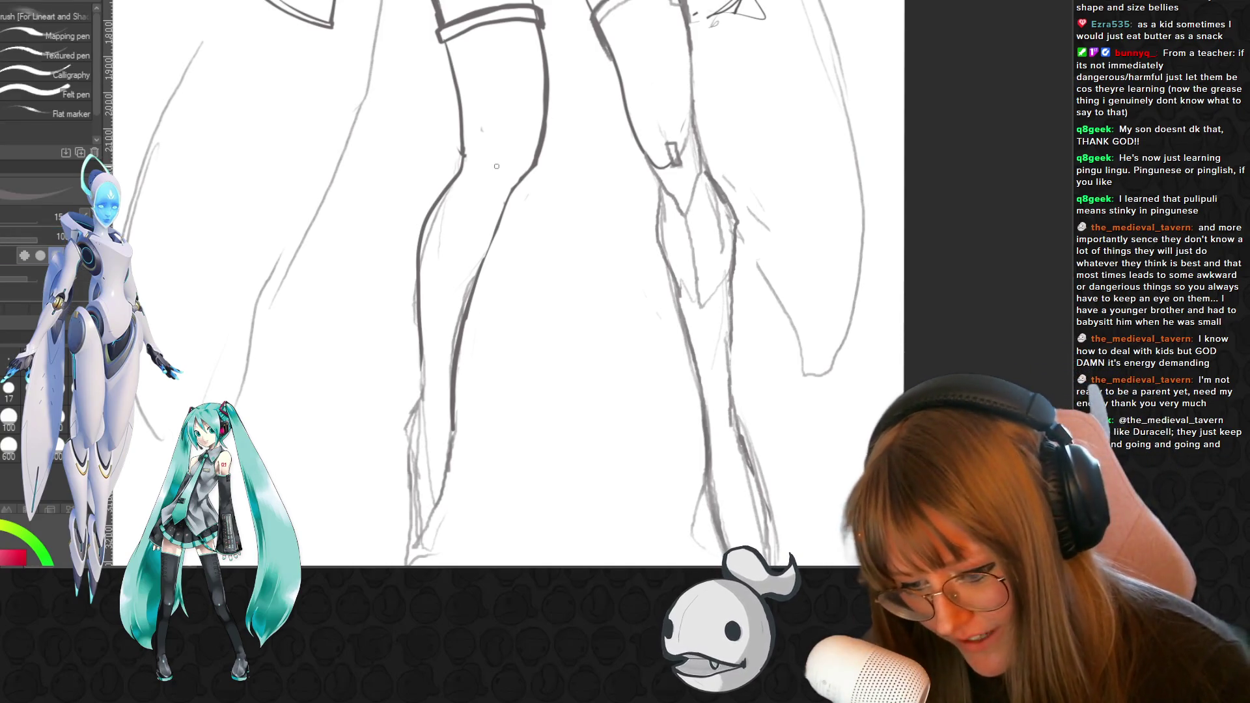
pyautogui.moveTo(513, 153); pyautogui.dragTo(500, 176)
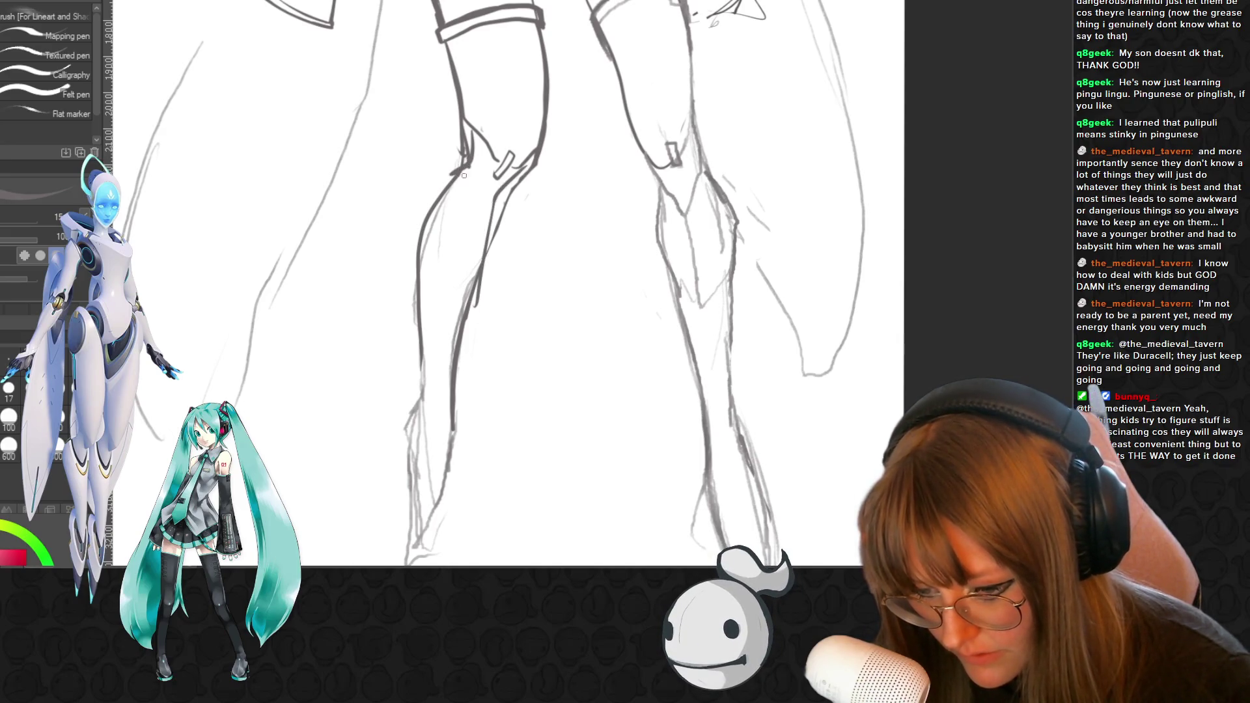
pyautogui.moveTo(430, 219); pyautogui.dragTo(418, 285)
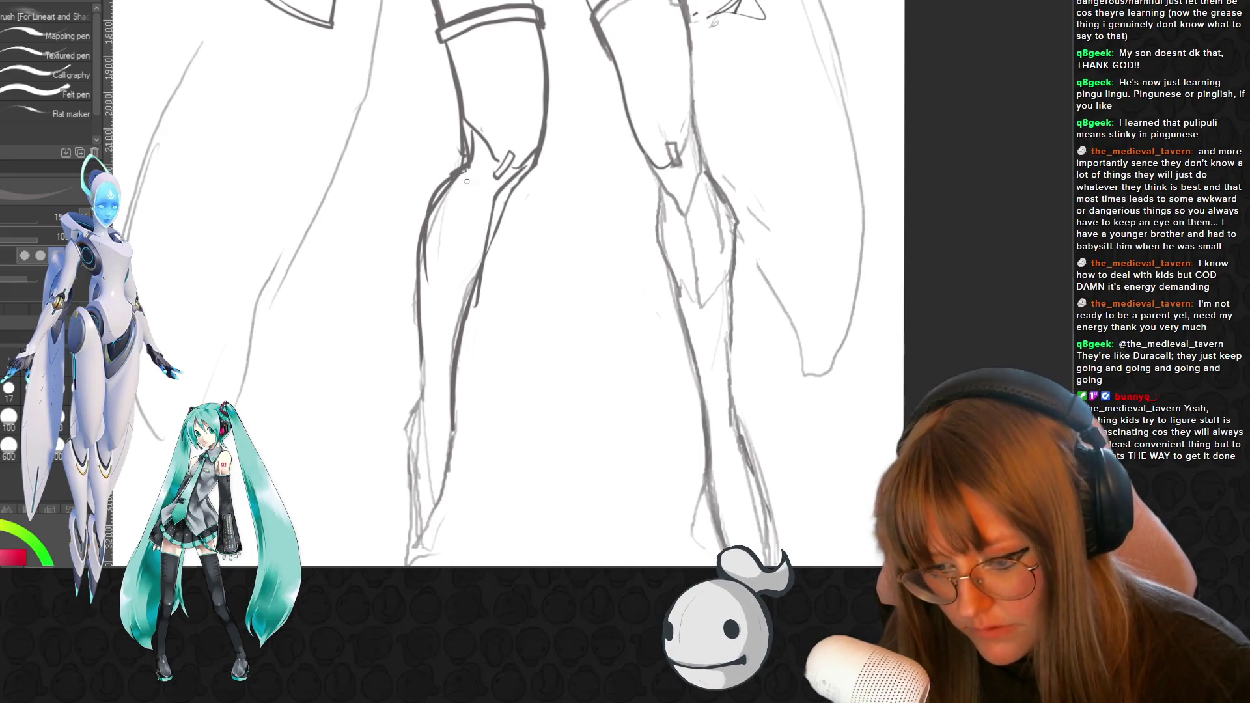
pyautogui.moveTo(468, 181); pyautogui.dragTo(484, 201)
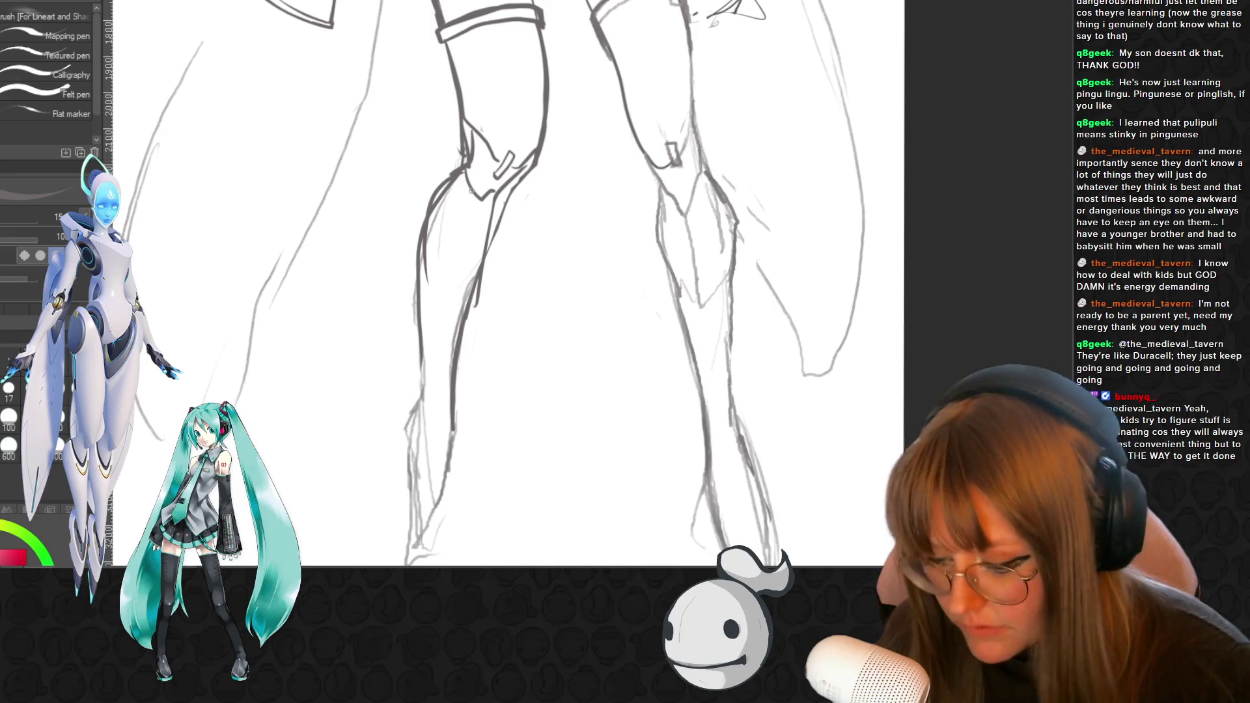
pyautogui.moveTo(496, 209); pyautogui.dragTo(469, 258)
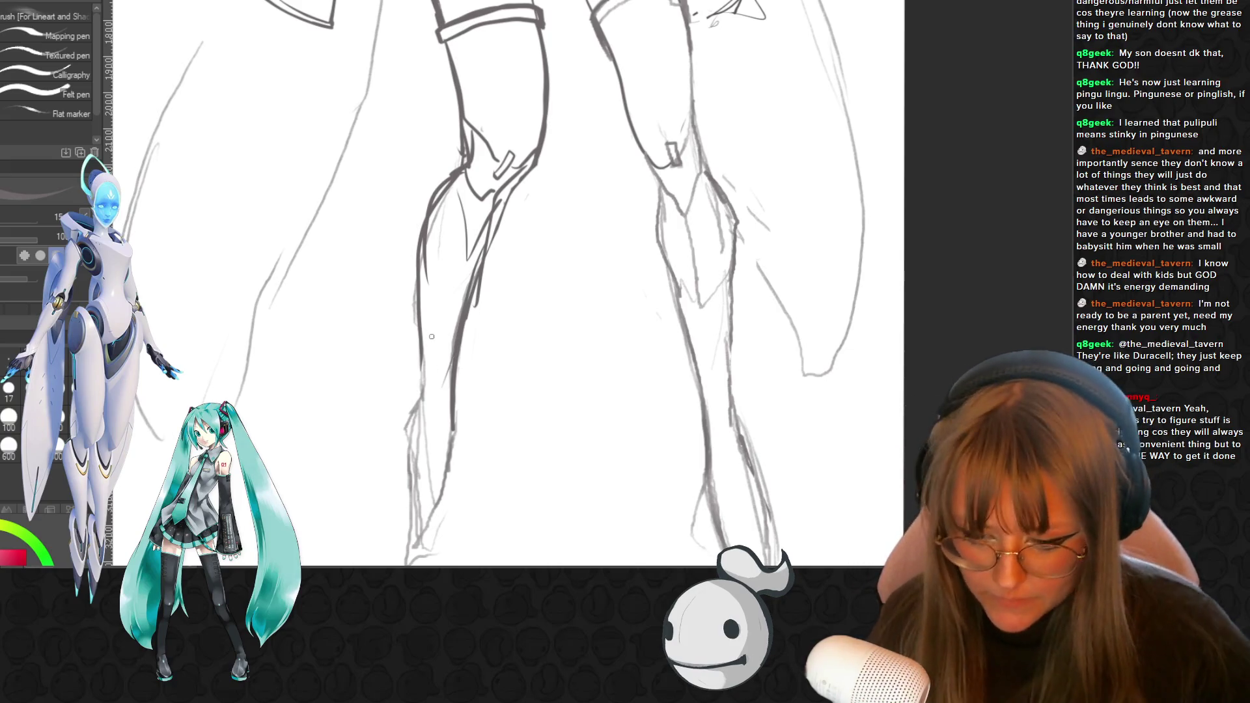
pyautogui.scroll(-3, 430, 336)
pyautogui.scroll(-3, 509, 212)
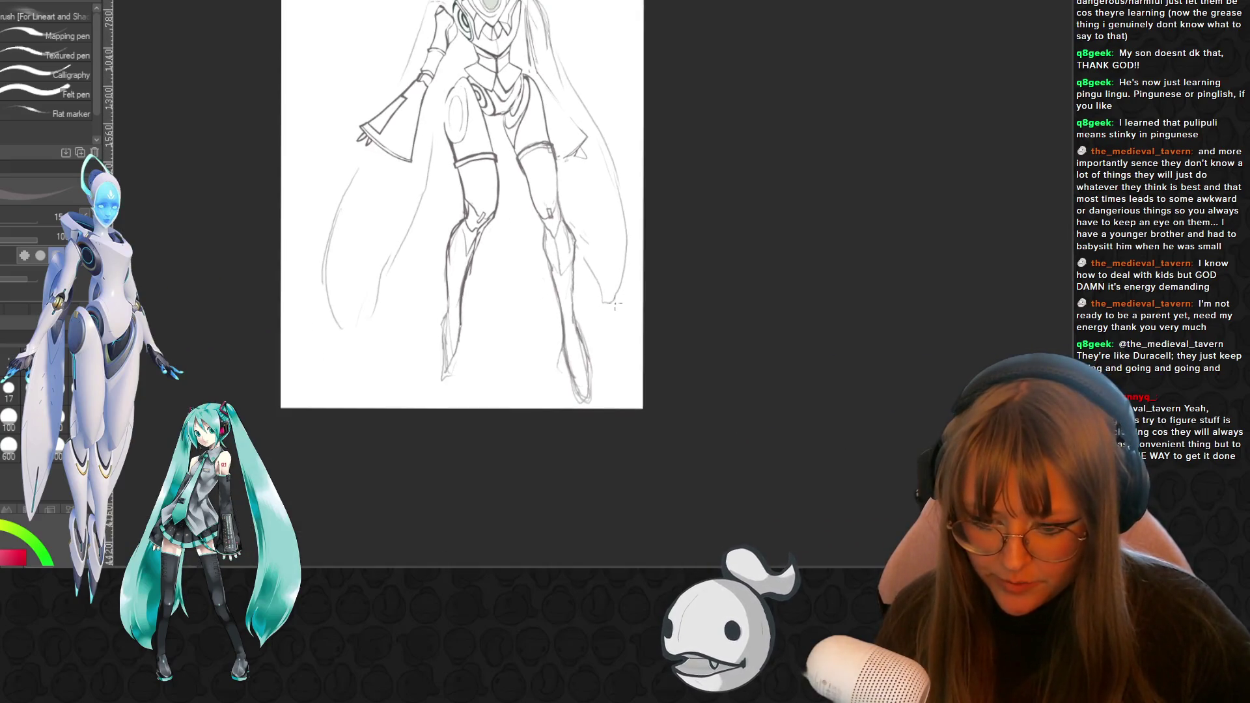
pyautogui.scroll(3, 463, 265)
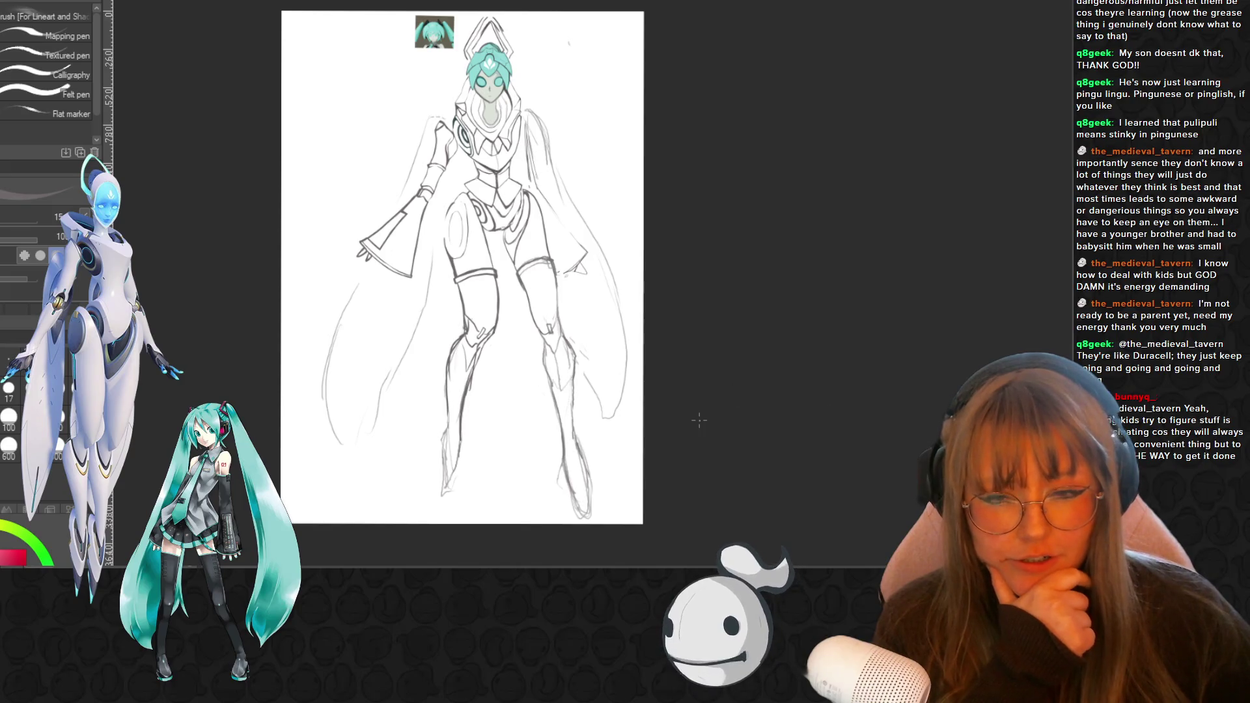
pyautogui.scroll(1, 652, 351)
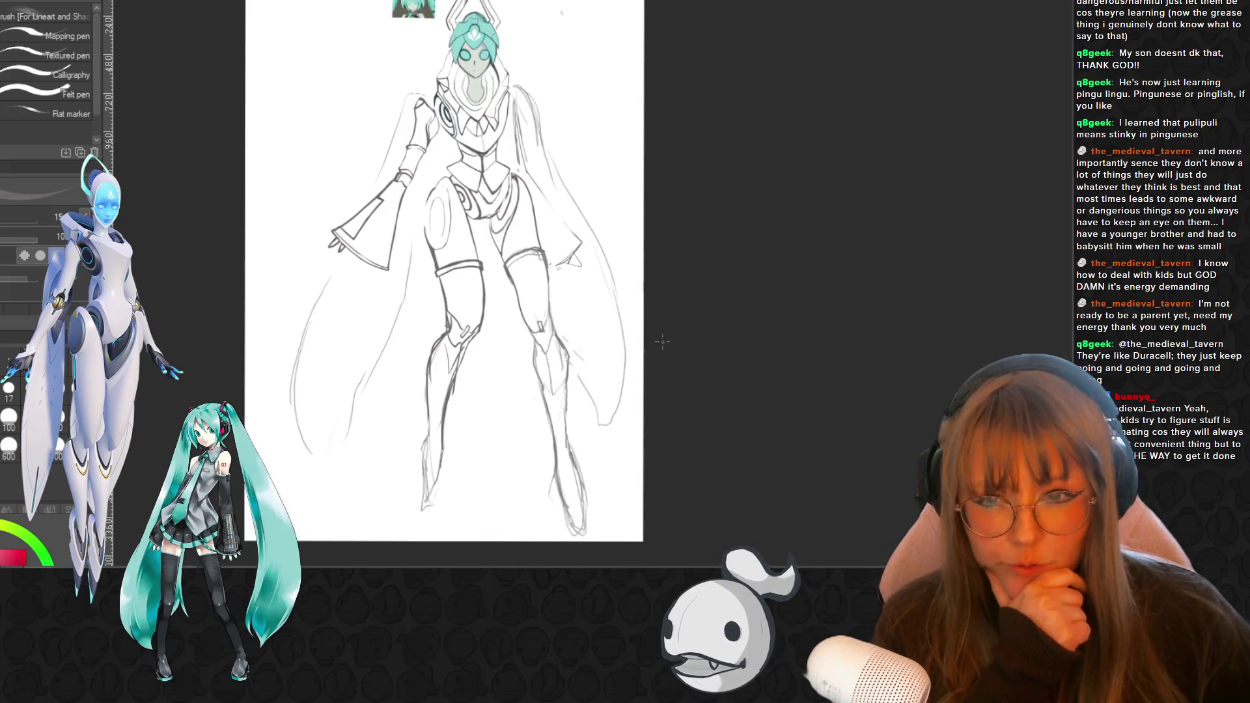
pyautogui.scroll(1, 523, 46)
pyautogui.scroll(1, 524, 45)
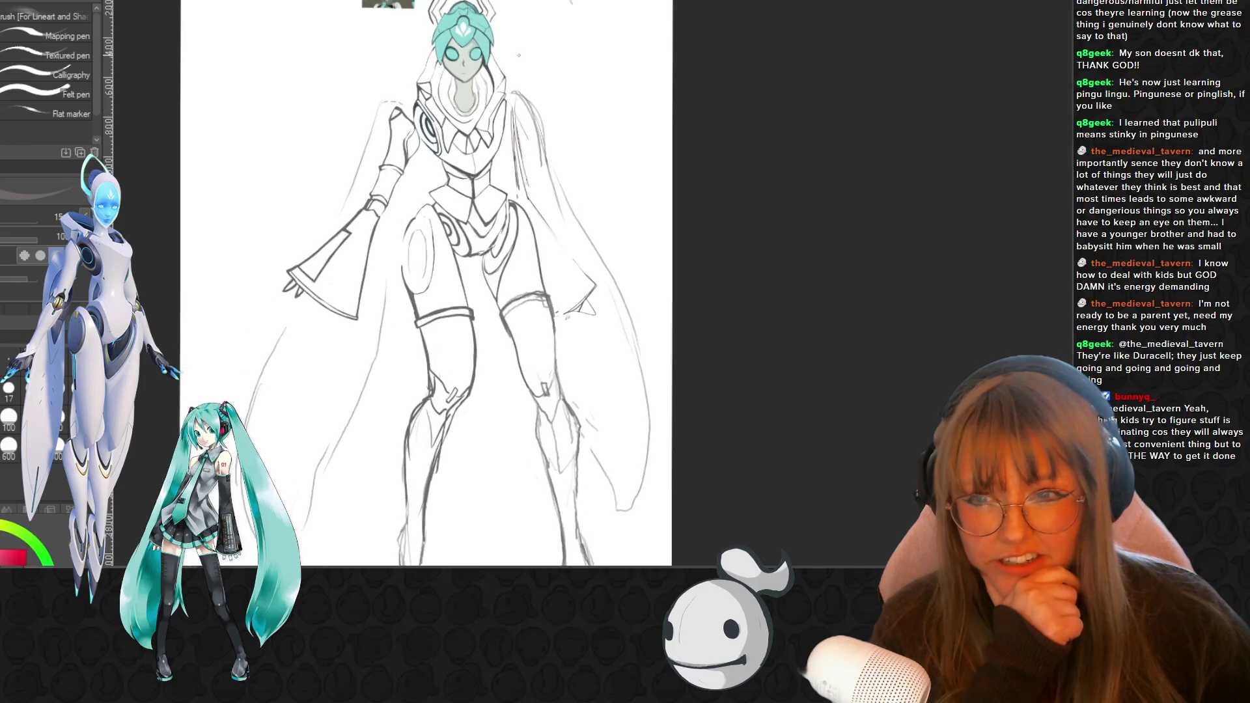
pyautogui.scroll(1, 524, 51)
pyautogui.scroll(1, 525, 51)
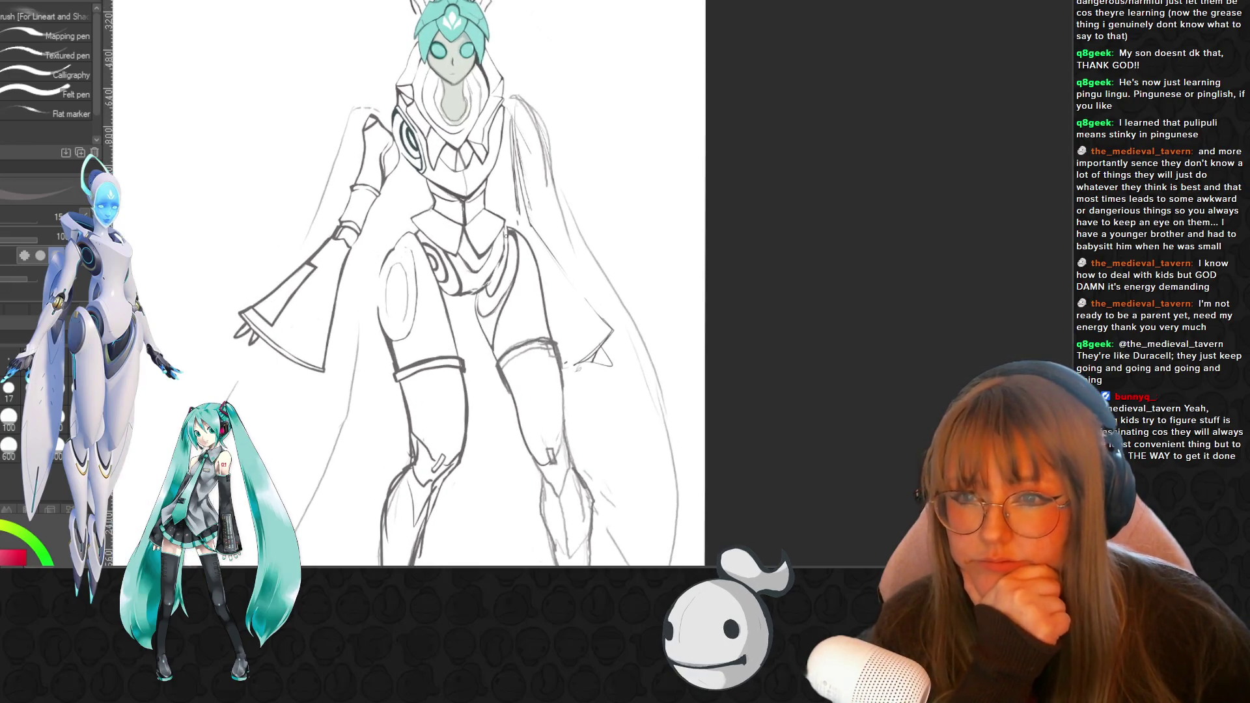
pyautogui.scroll(1, 524, 51)
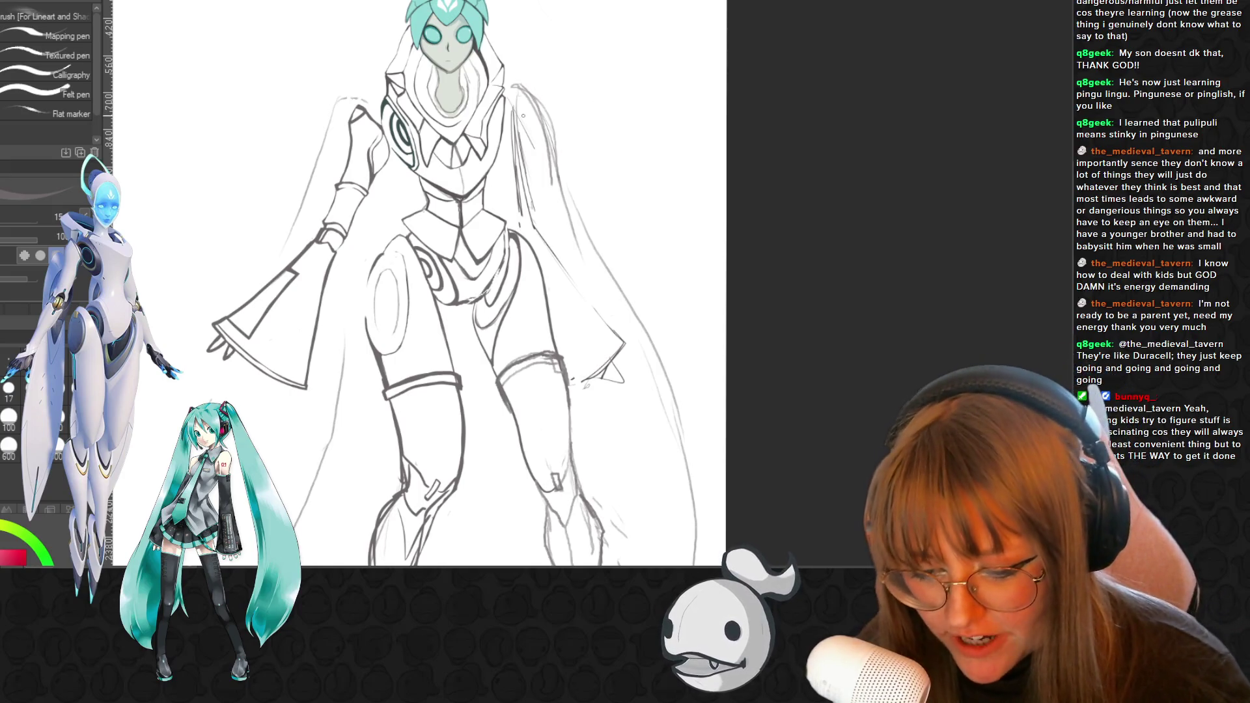
# - Ink over the right edge of the hood with a darker line
pyautogui.press('e')
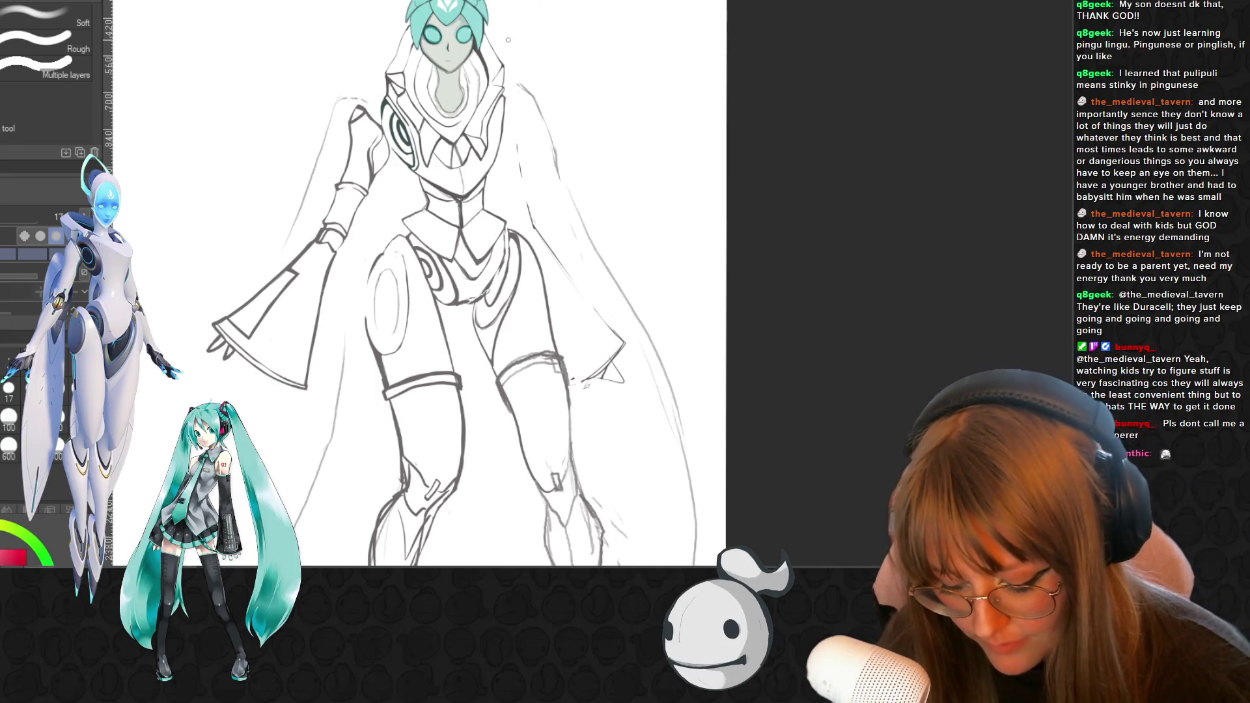
pyautogui.press('b')
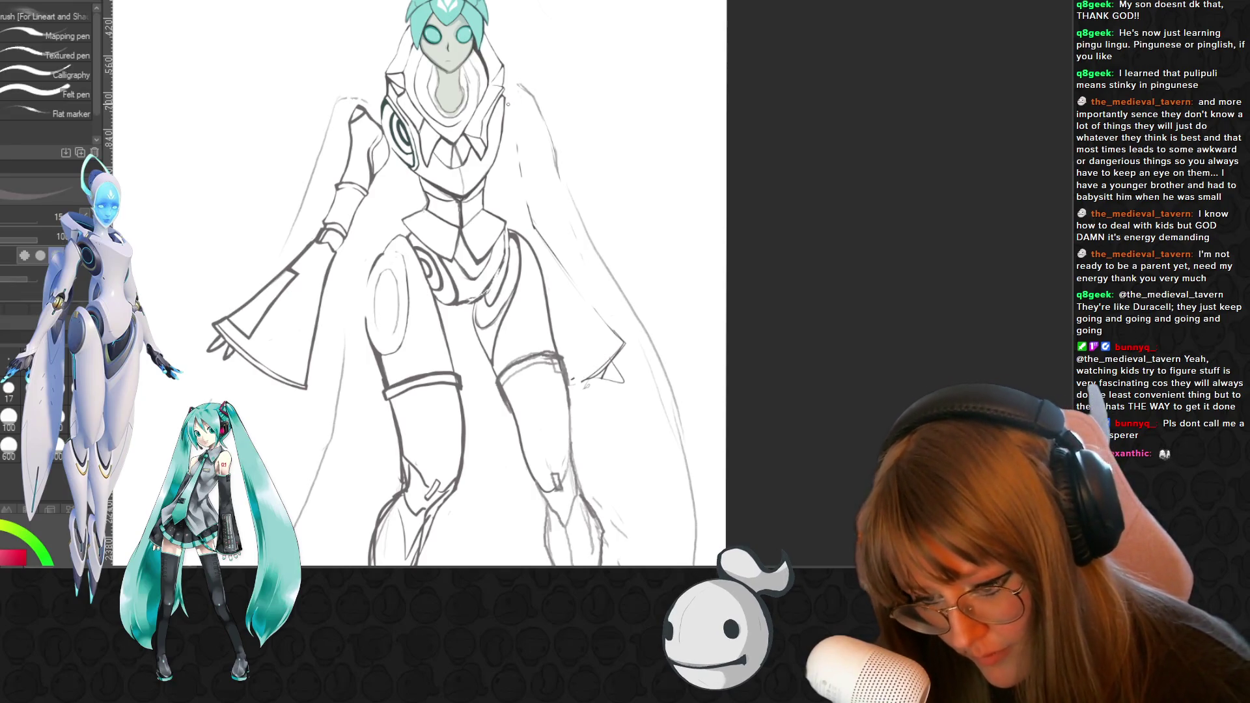
pyautogui.moveTo(517, 111); pyautogui.dragTo(517, 124)
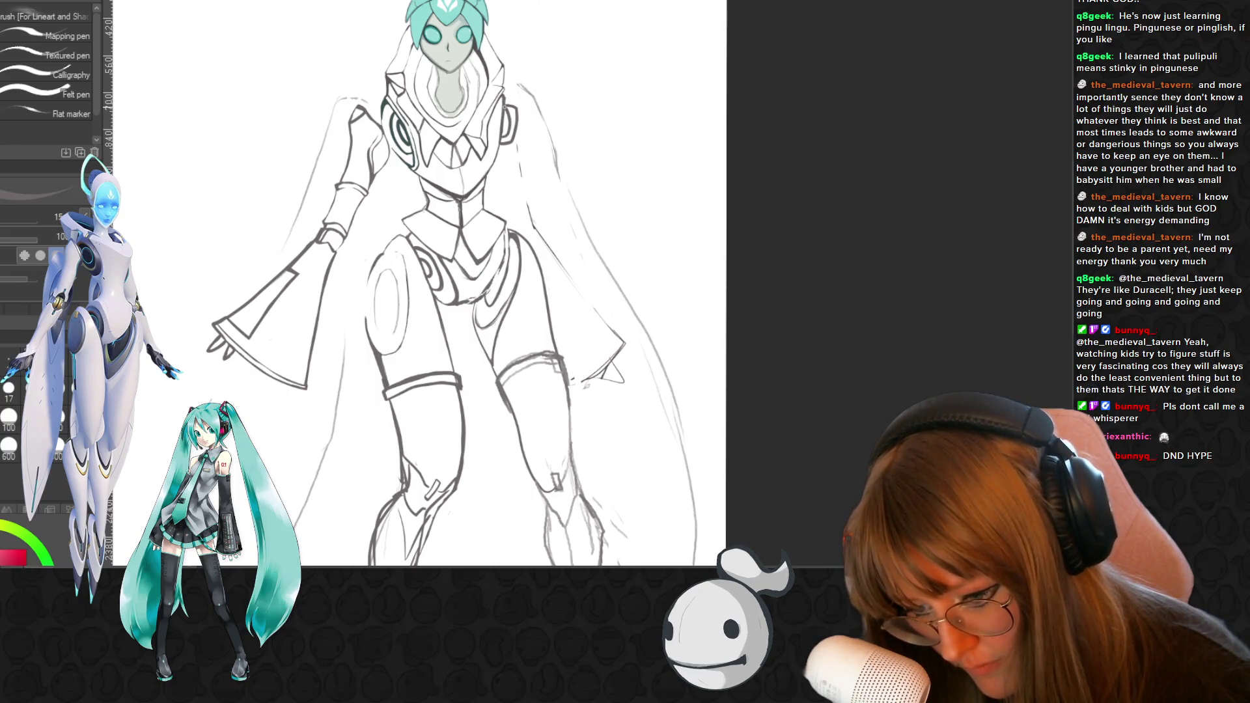
pyautogui.moveTo(516, 127); pyautogui.dragTo(517, 147)
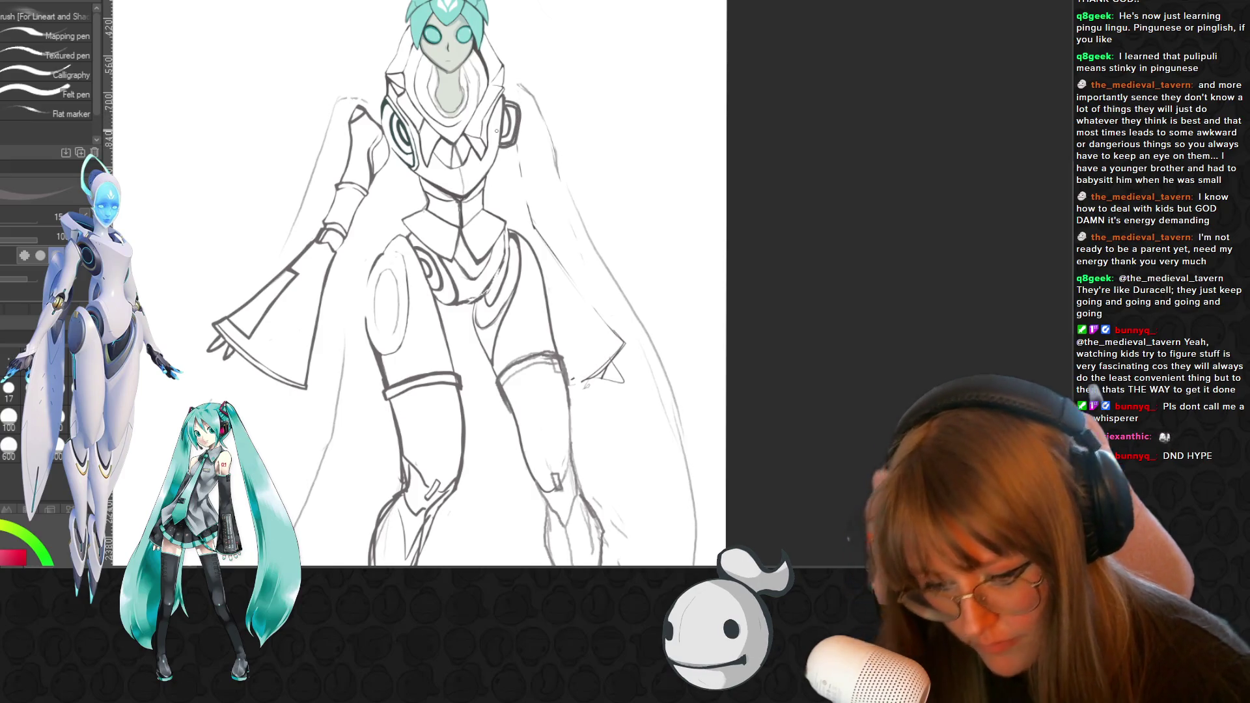
pyautogui.press('space')
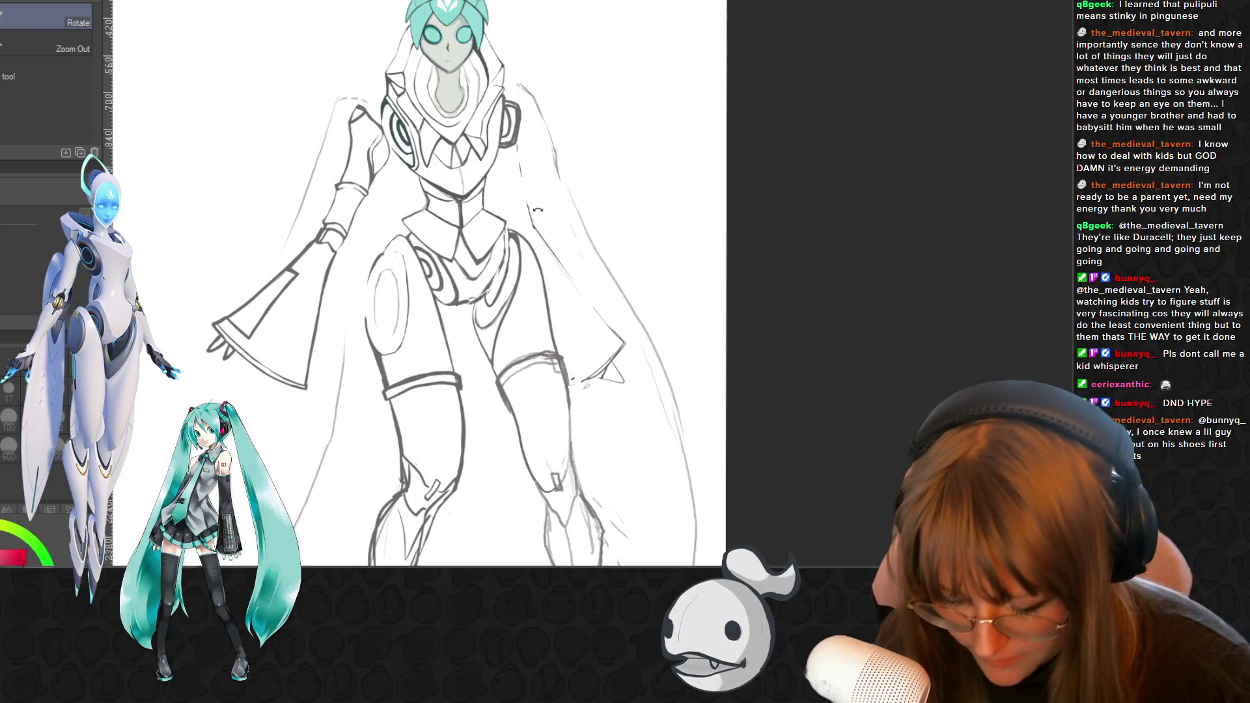
# - Erase the stray sketch mark beside the right leg
pyautogui.press('b')
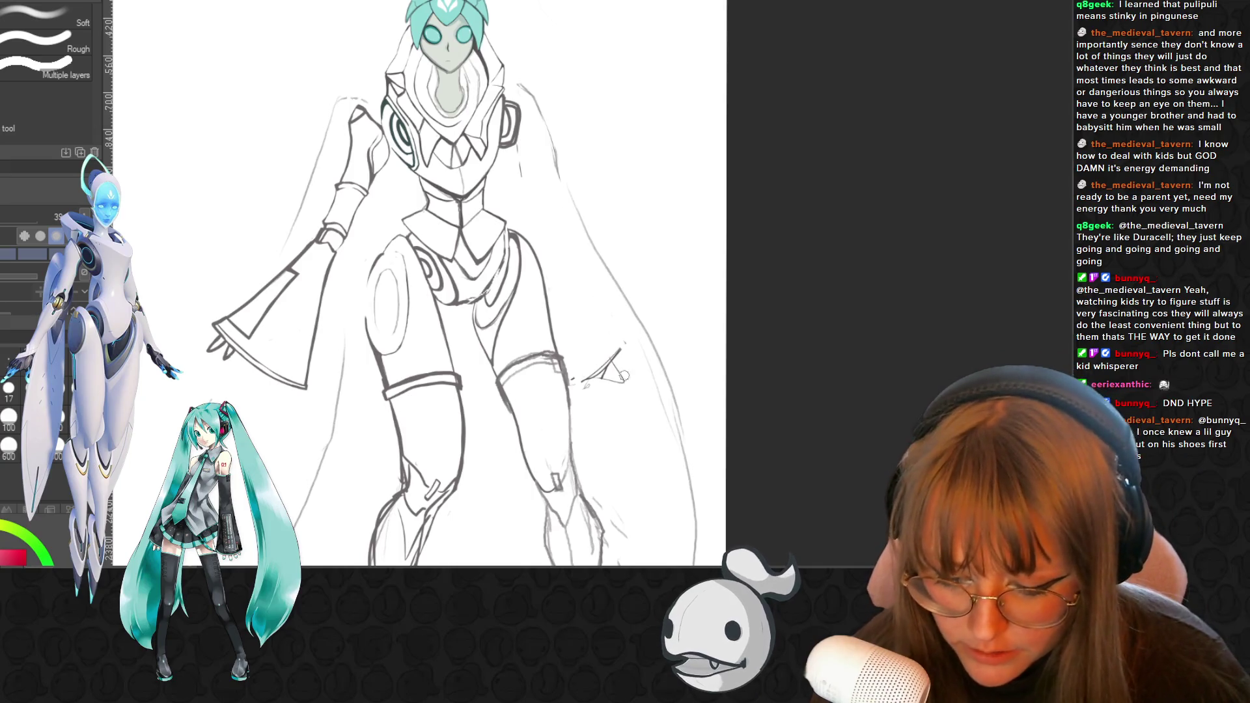
pyautogui.moveTo(610, 364); pyautogui.dragTo(603, 395)
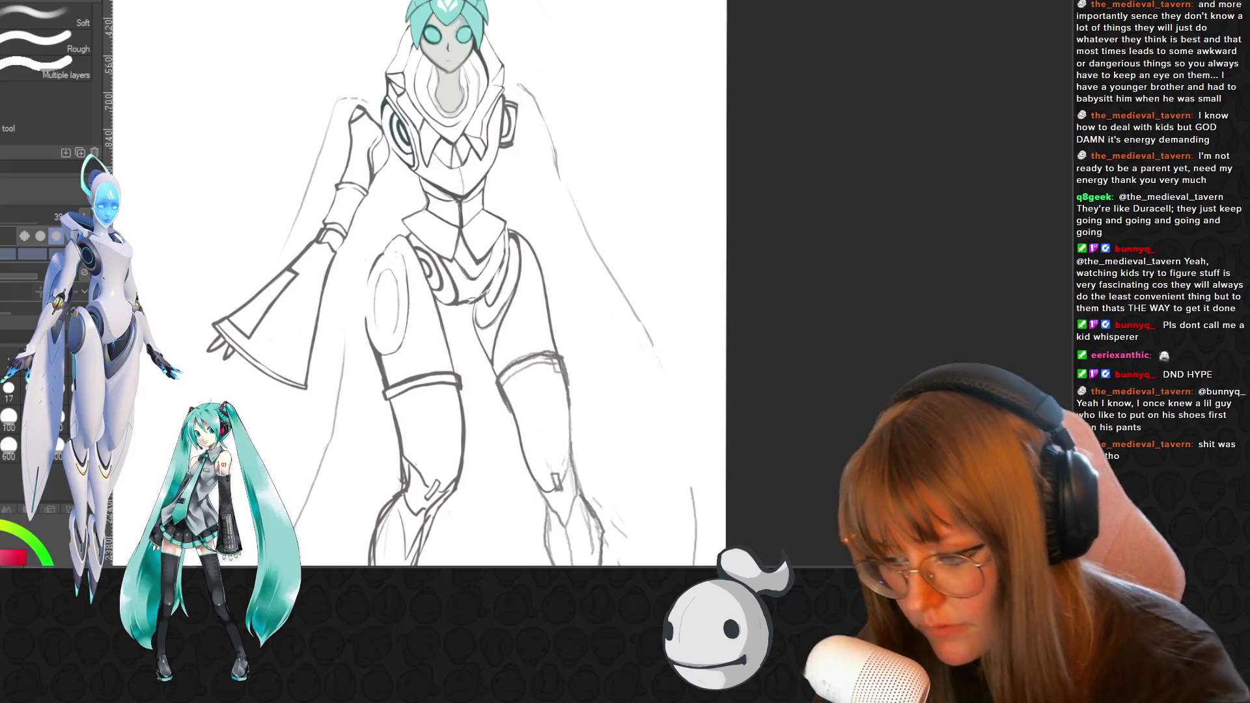
pyautogui.press('m')
# - Lasso the left arm and sleeve, copy-paste it and move the duplicate to the right side
pyautogui.moveTo(179, 293)
pyautogui.mouseDown()
pyautogui.moveTo(235, 372)
pyautogui.moveTo(378, 219)
pyautogui.mouseUp()
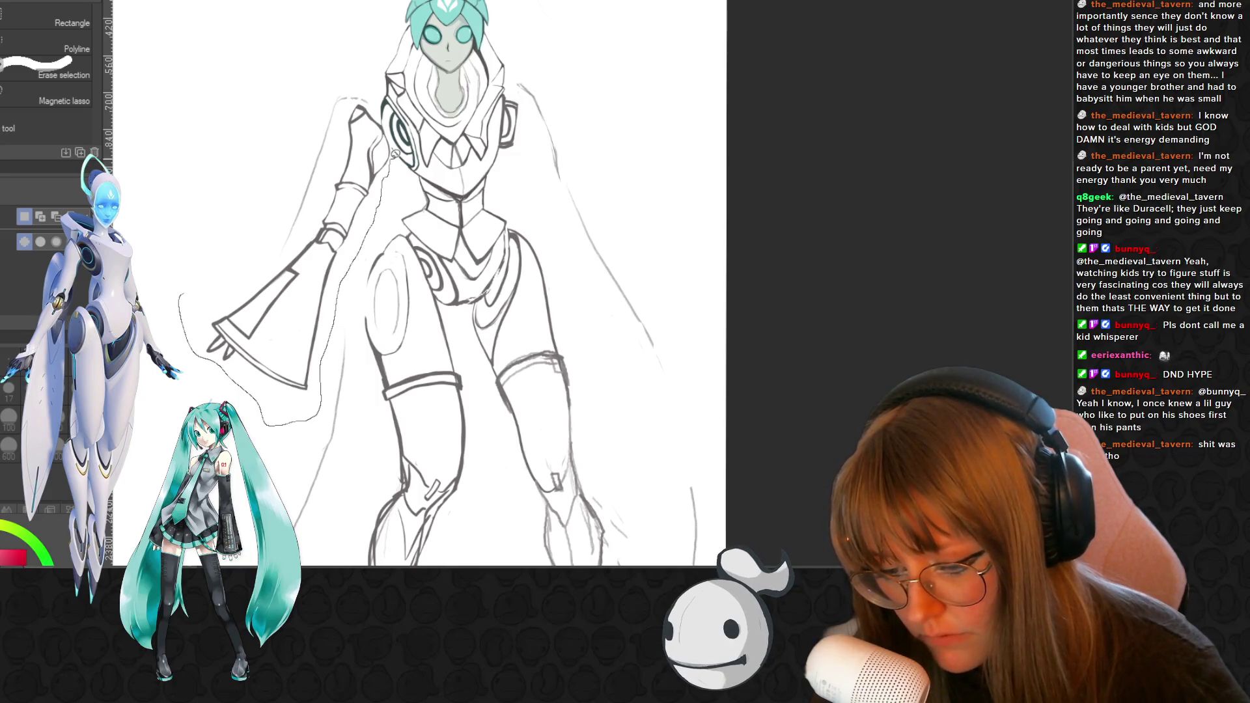
pyautogui.moveTo(326, 193); pyautogui.dragTo(196, 283)
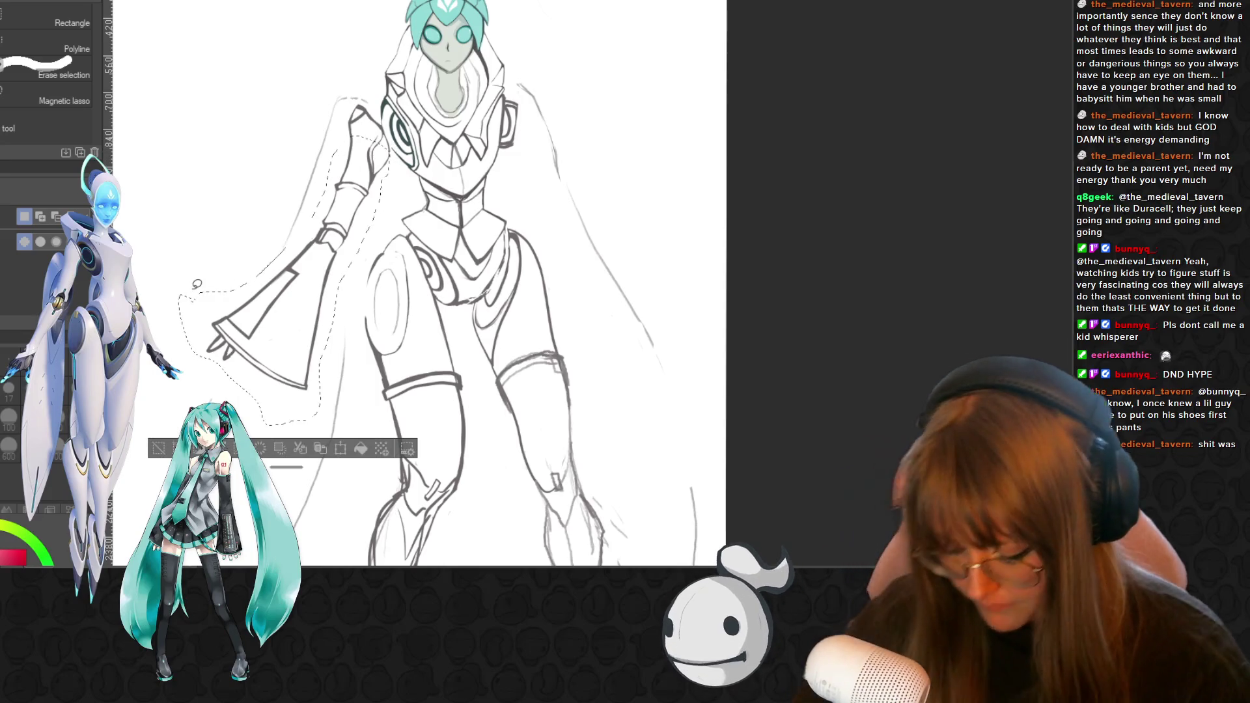
pyautogui.hotkey('ctrl', 'c')
pyautogui.hotkey('ctrl', 'v')
pyautogui.hotkey('ctrl', 't')
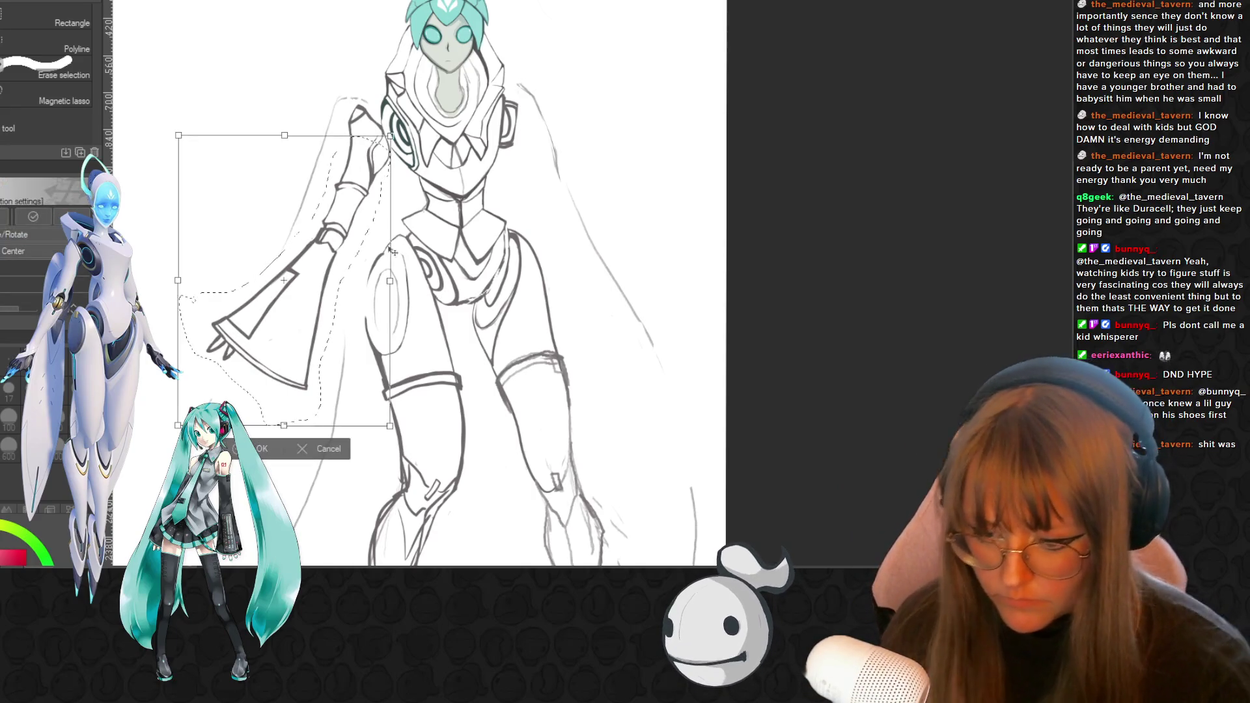
pyautogui.moveTo(310, 267); pyautogui.dragTo(623, 275)
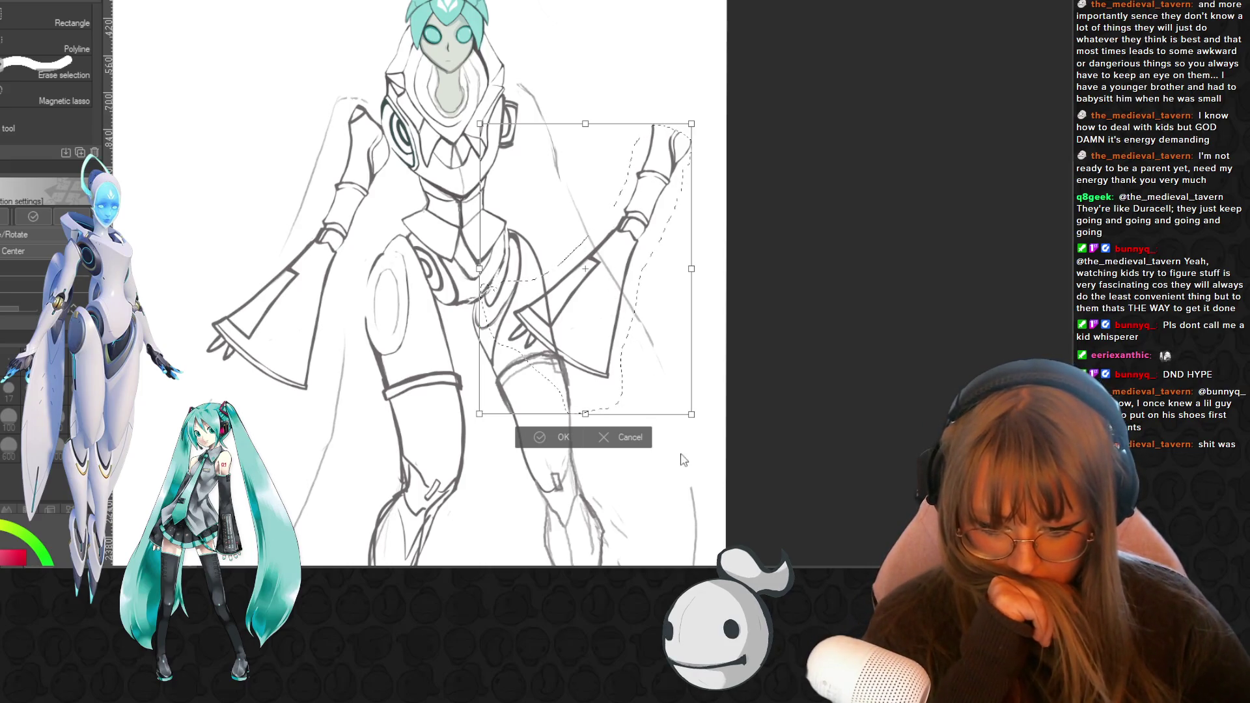
# - Flip, rotate and nudge the copied arm against the right shoulder and confirm the transform
pyautogui.hotkey('ctrl', 'shift', 'v')
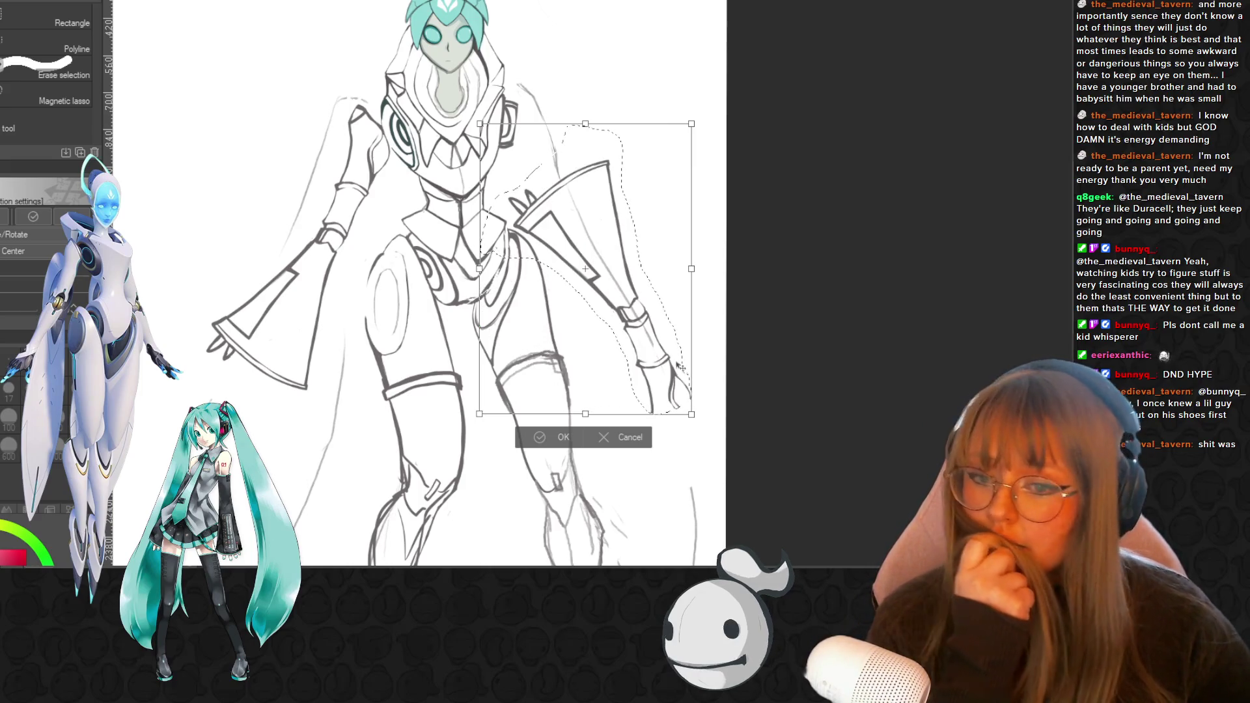
pyautogui.hotkey('ctrl', 'shift', 'v')
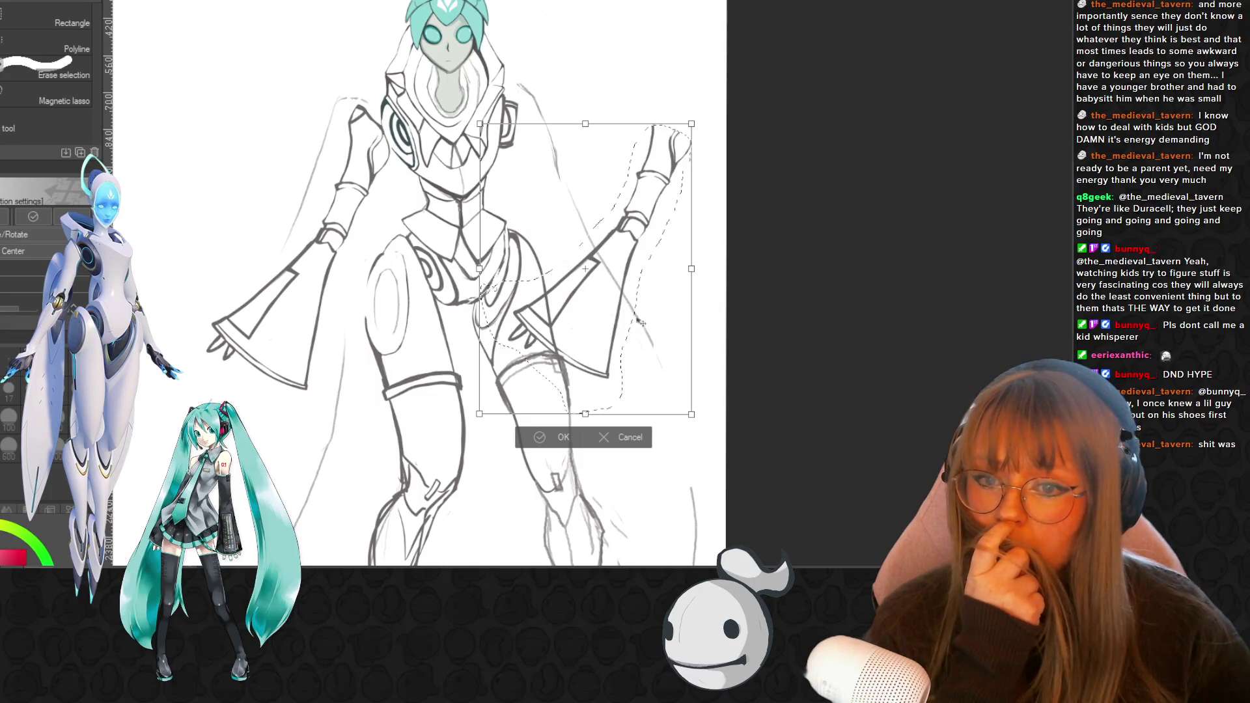
pyautogui.hotkey('ctrl', 'shift', 'v')
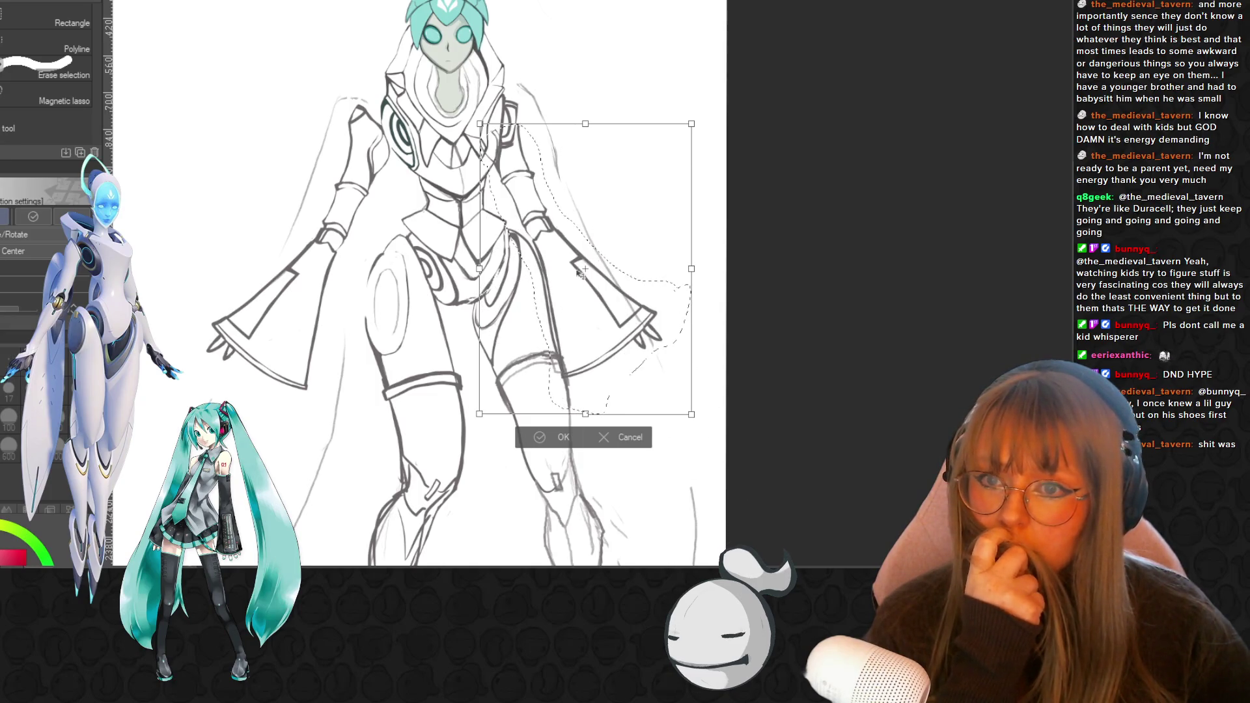
pyautogui.moveTo(577, 284); pyautogui.dragTo(586, 288)
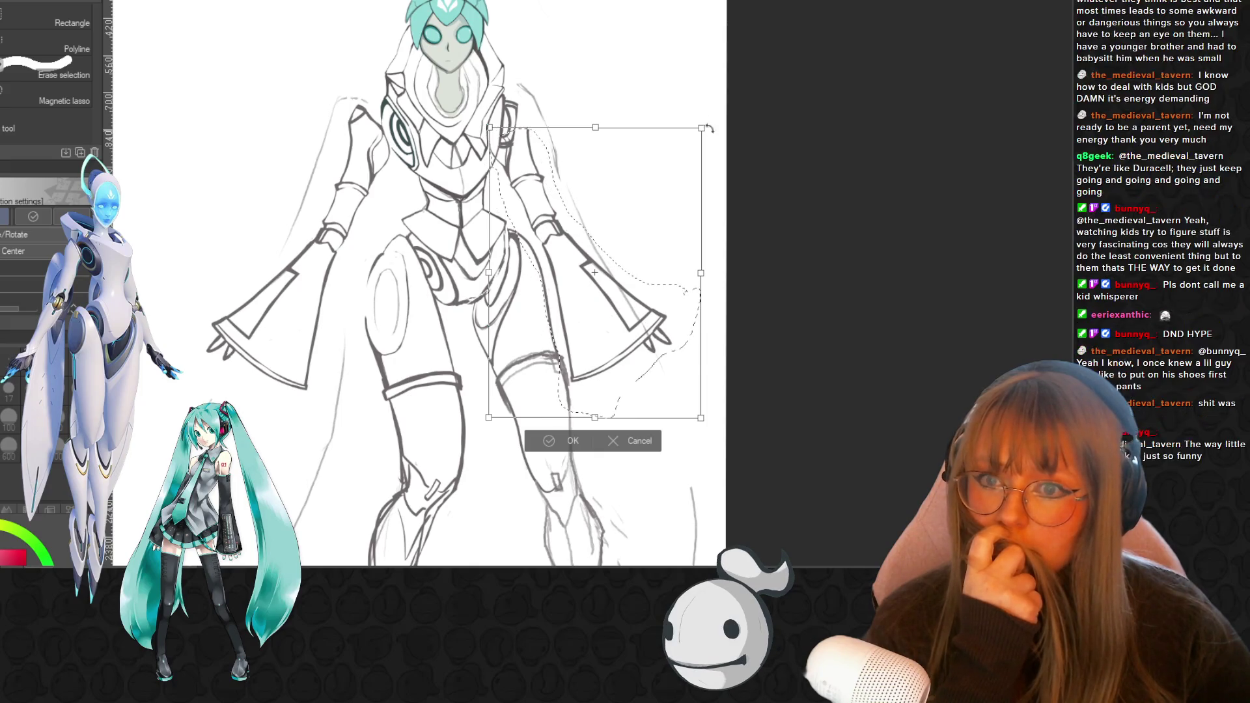
pyautogui.moveTo(711, 127)
pyautogui.mouseDown()
pyautogui.moveTo(645, 240)
pyautogui.moveTo(575, 291)
pyautogui.mouseUp()
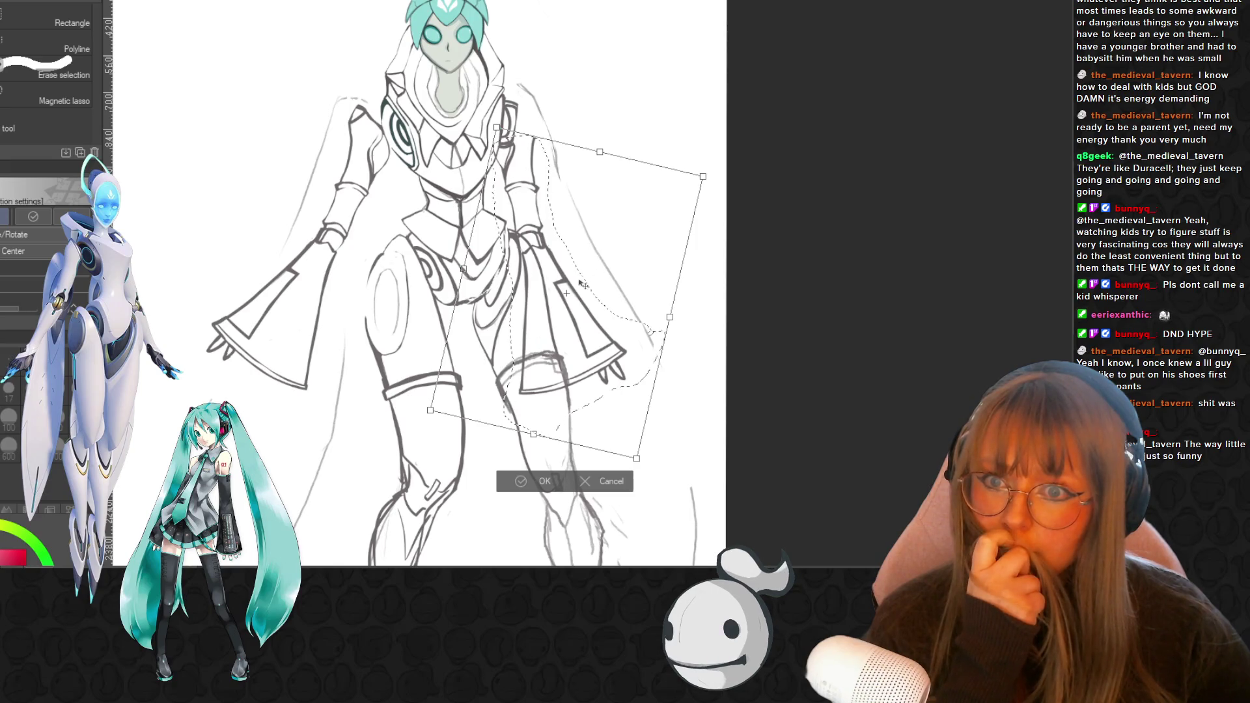
pyautogui.moveTo(567, 308); pyautogui.dragTo(558, 298)
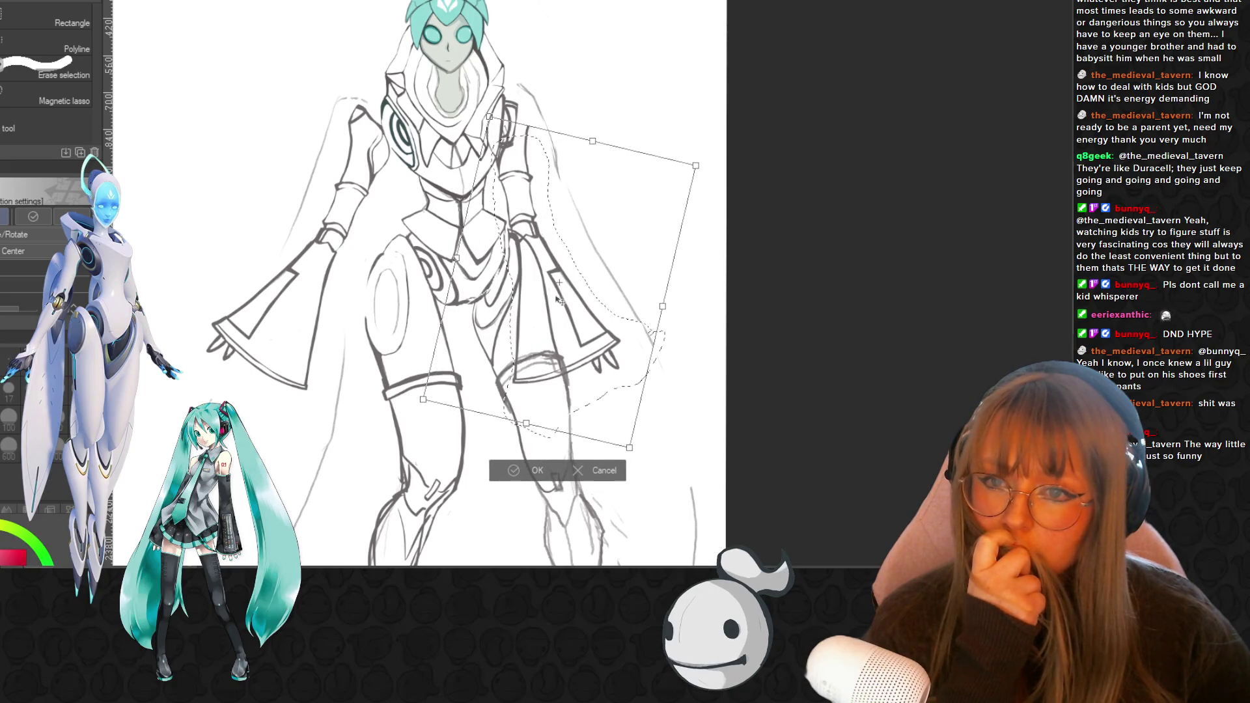
pyautogui.click(508, 474)
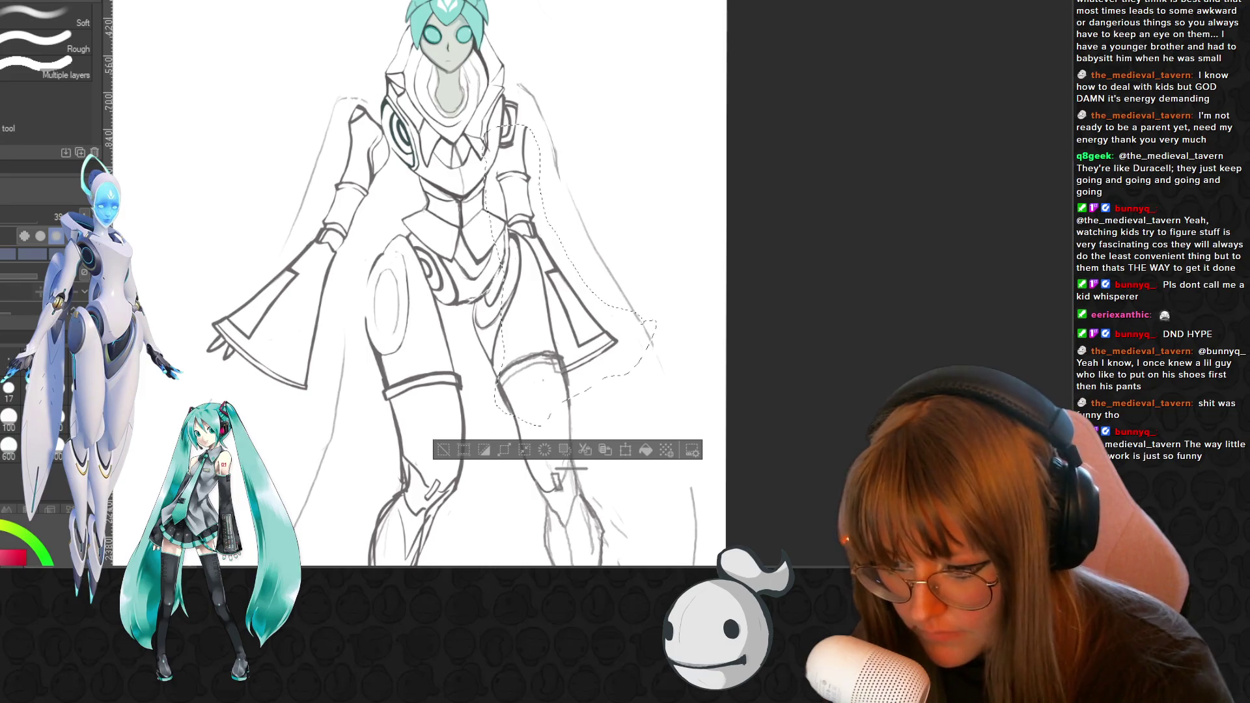
pyautogui.press('m')
pyautogui.hotkey('ctrl', 'd')
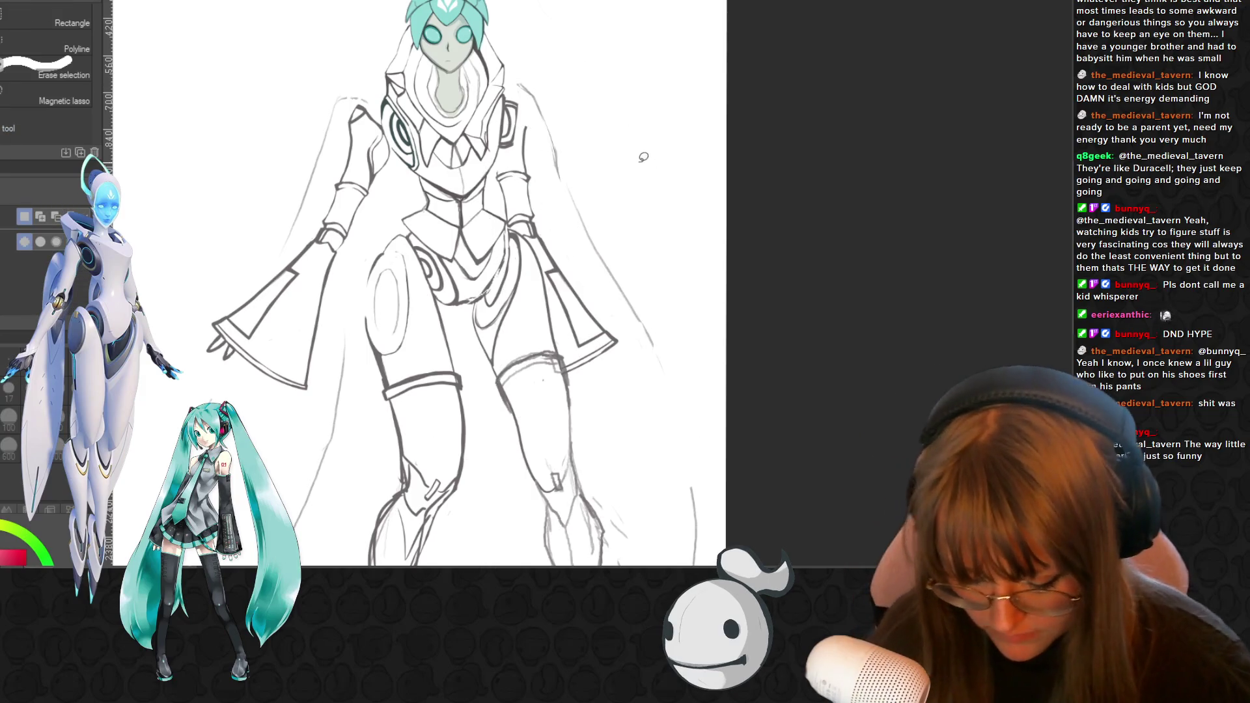
pyautogui.press('p')
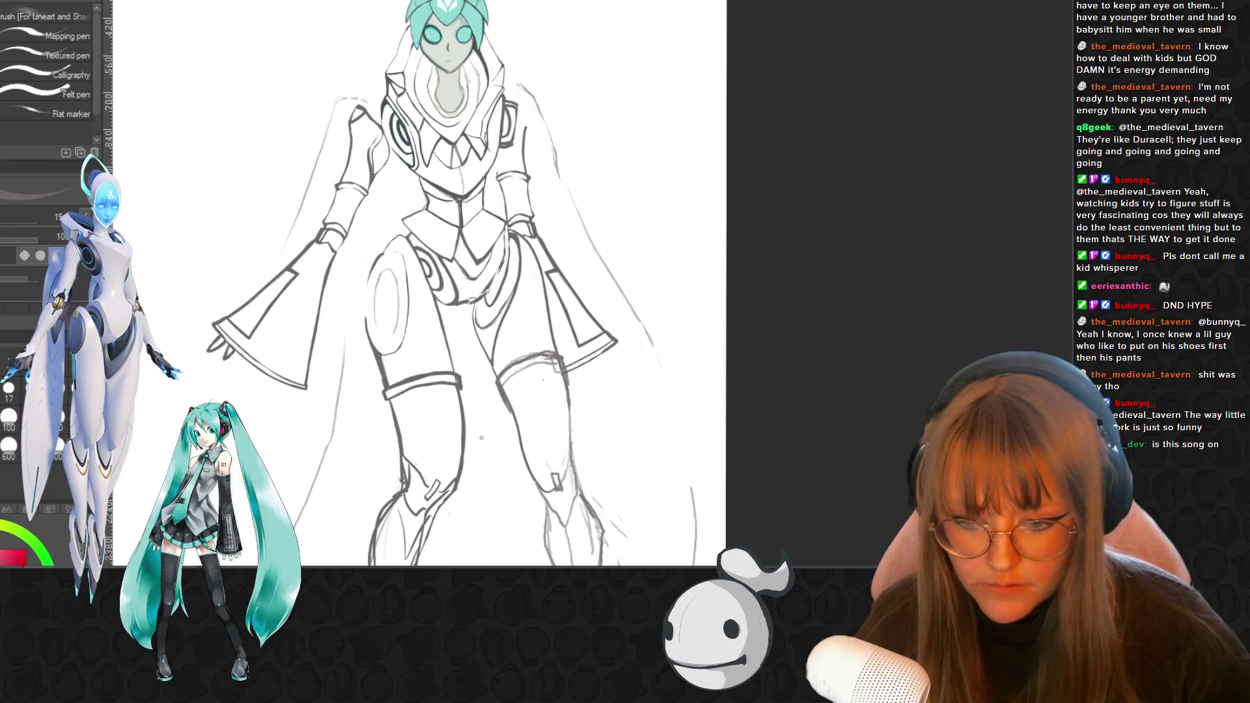
pyautogui.scroll(2, 421, 124)
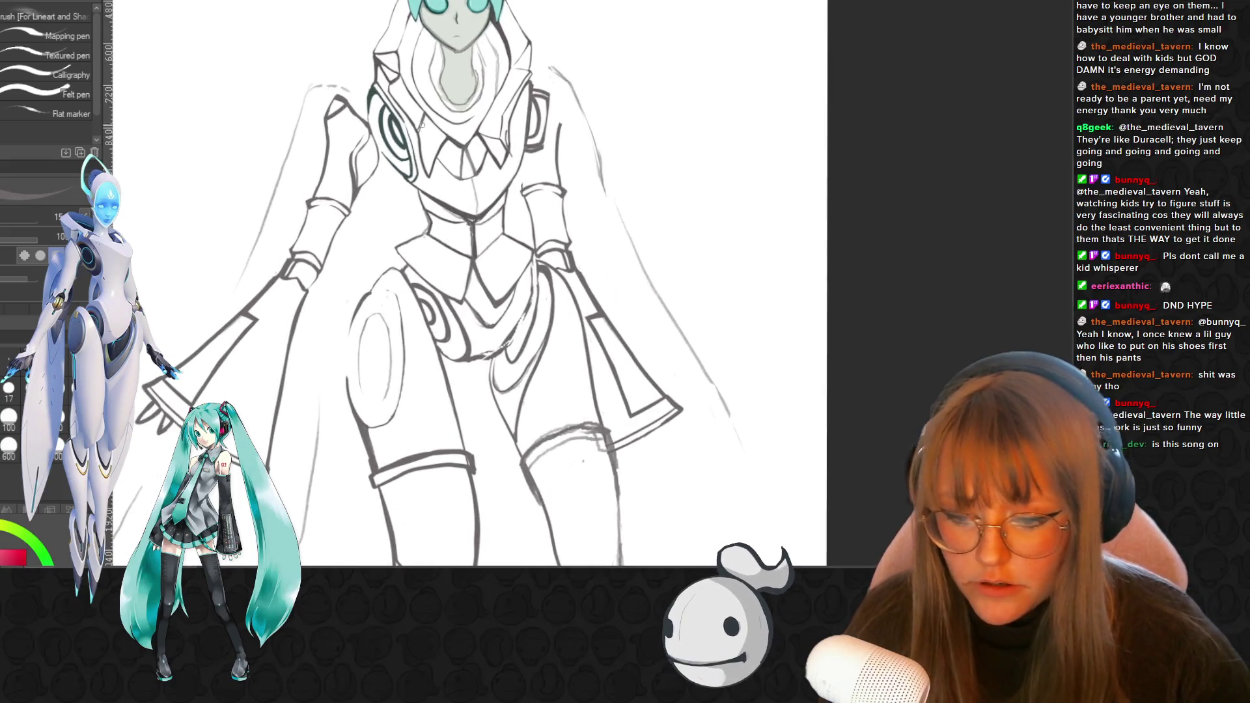
pyautogui.scroll(2, 420, 123)
pyautogui.scroll(1, 421, 124)
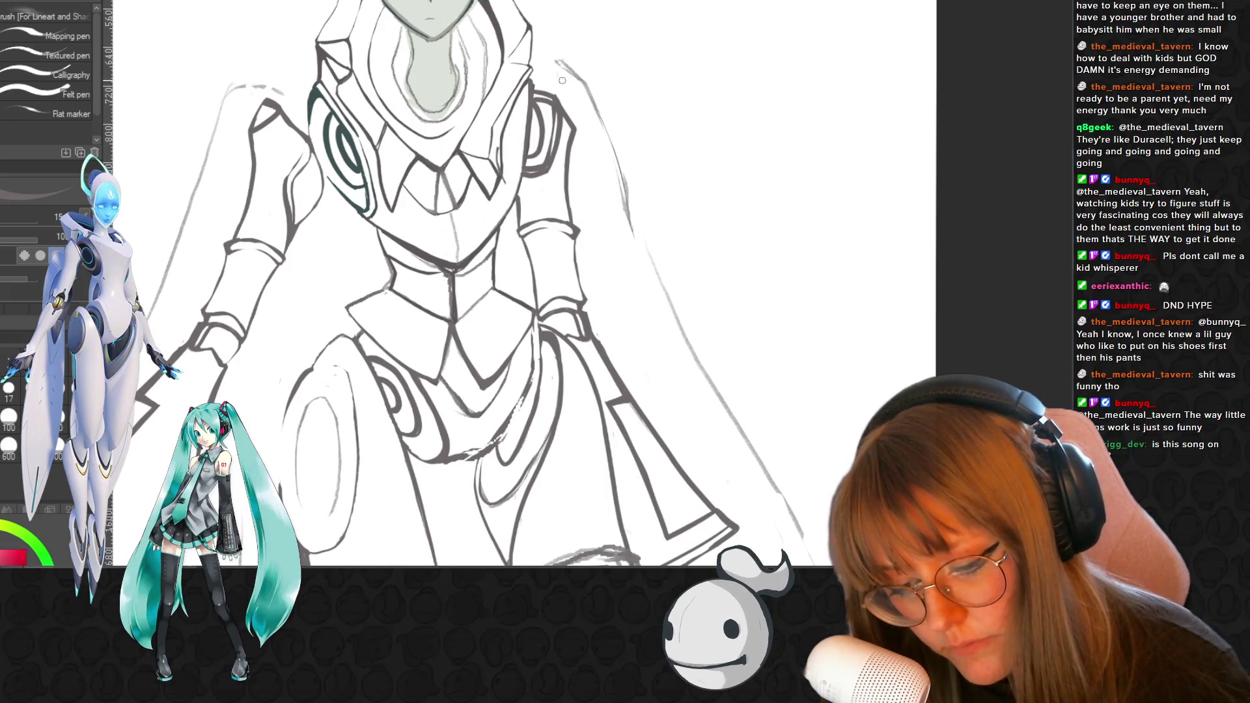
pyautogui.press('e')
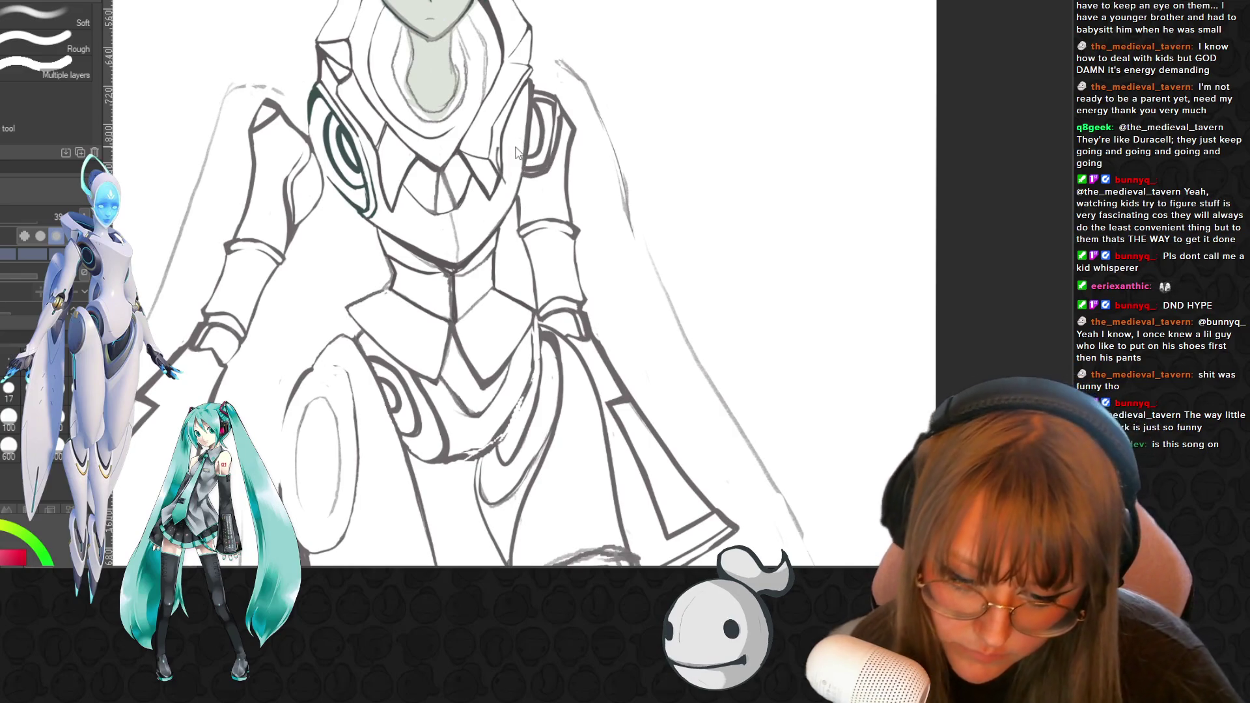
pyautogui.scroll(-2, 514, 146)
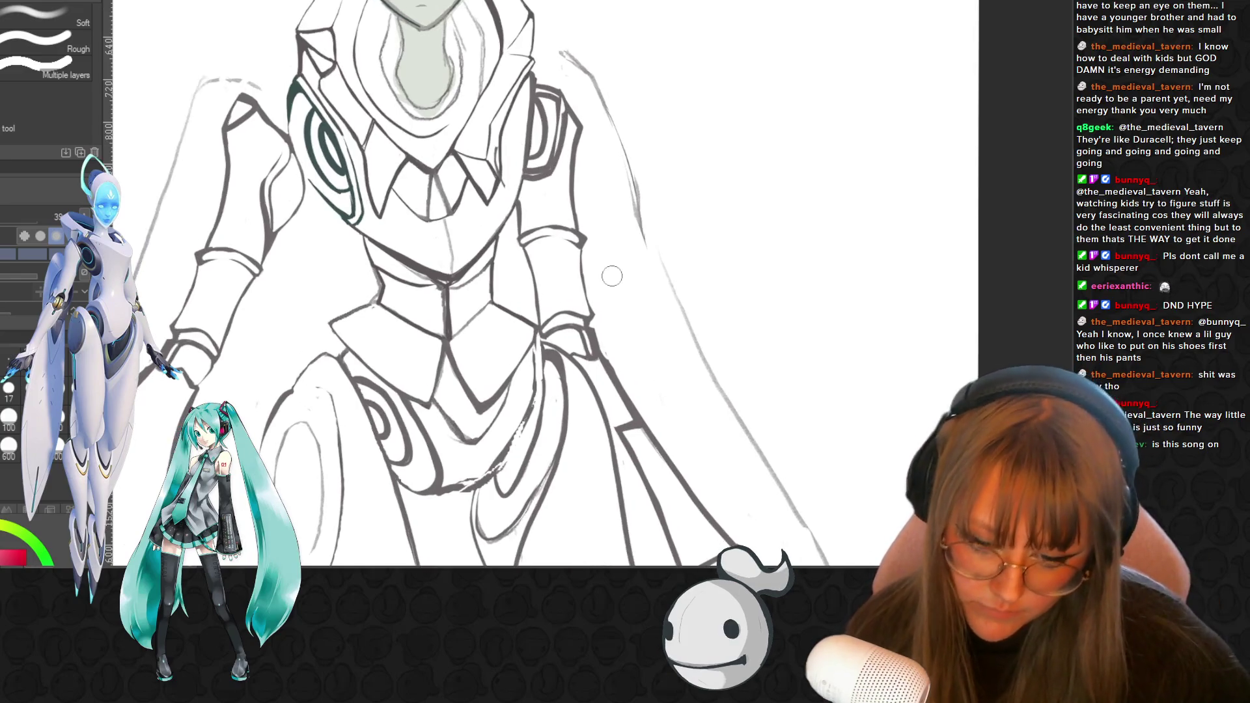
pyautogui.scroll(-2, 597, 304)
pyautogui.scroll(-3, 597, 304)
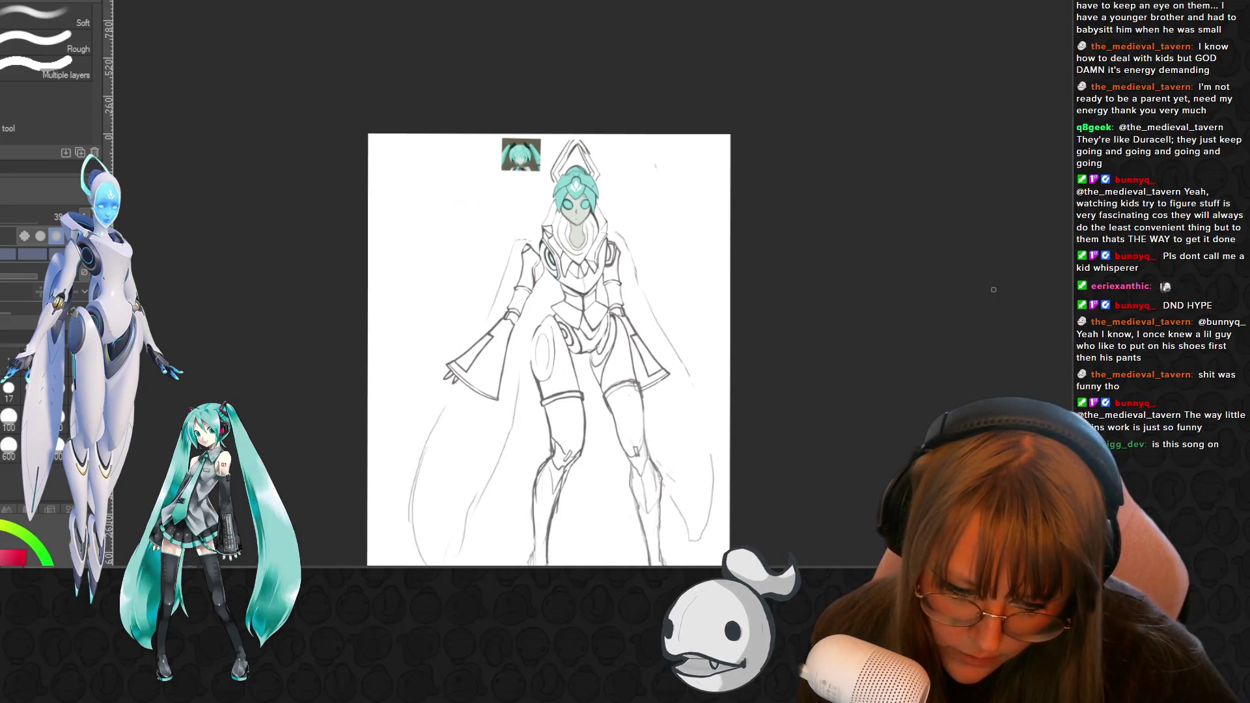
pyautogui.scroll(-1, 549, 323)
pyautogui.scroll(-1, 550, 322)
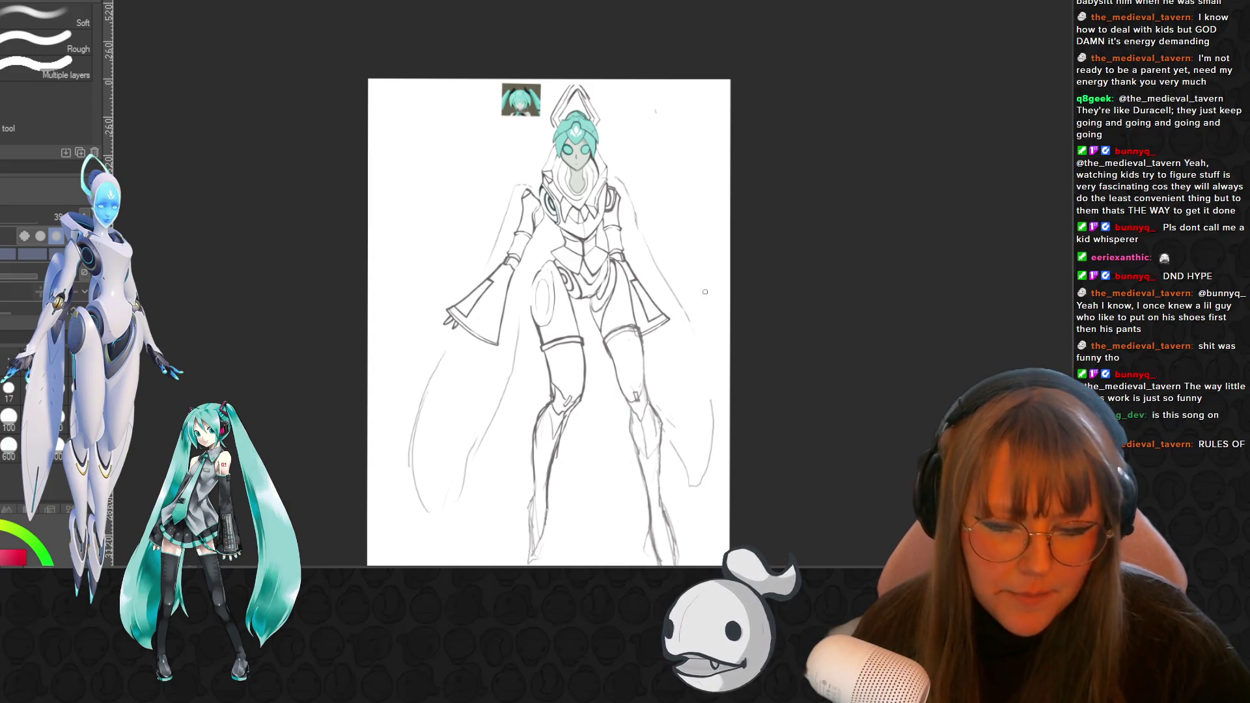
pyautogui.scroll(2, 704, 292)
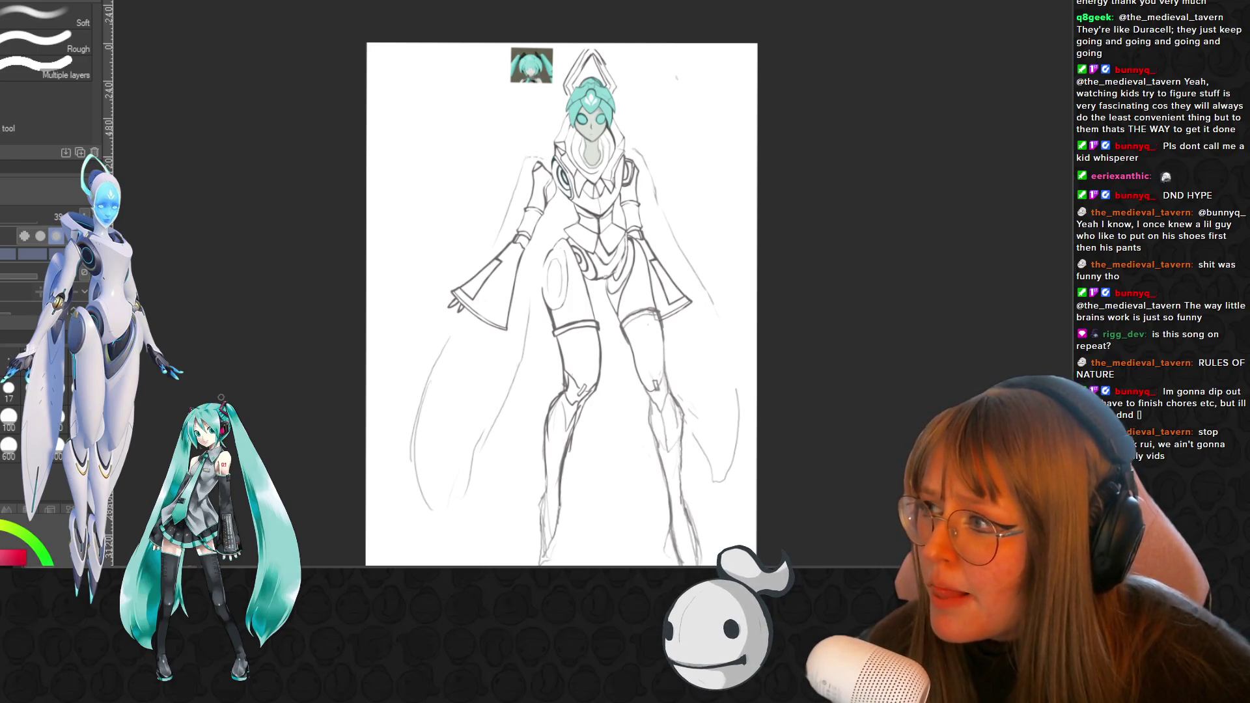
pyautogui.scroll(2, 545, 361)
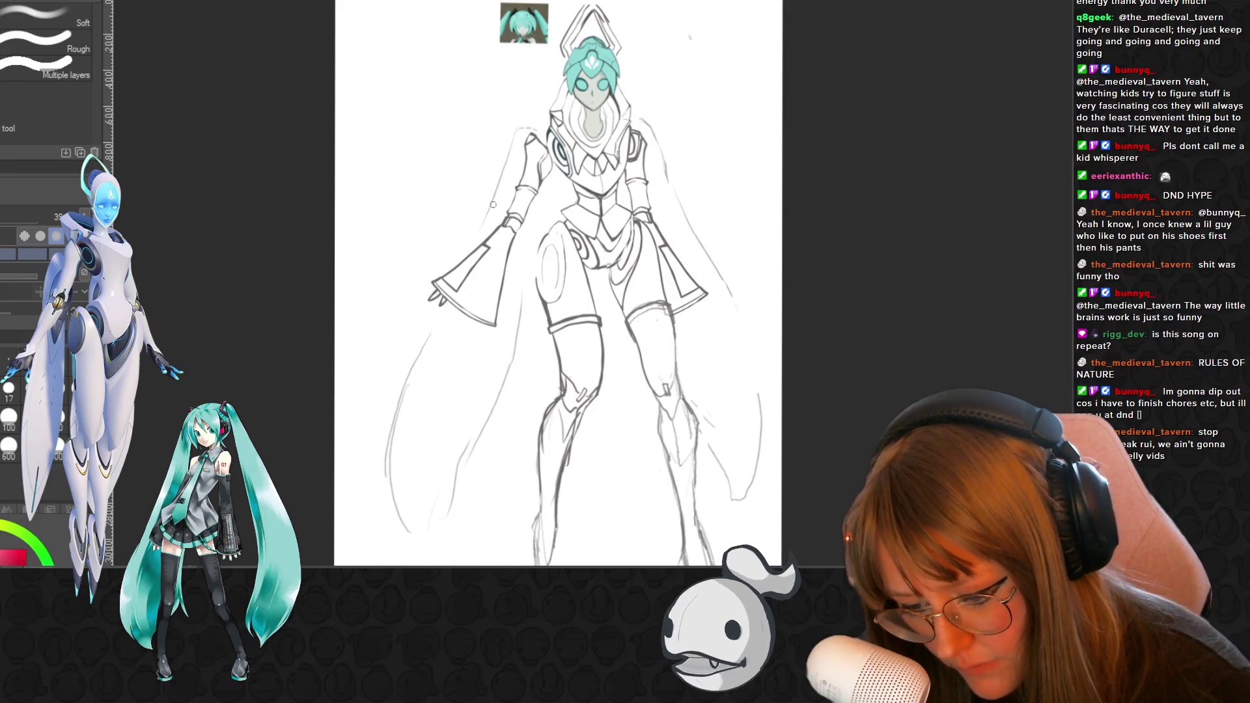
# - Undo the stray pencil stroke and ink the left cape edge with a bold dark line
pyautogui.press('p')
pyautogui.press('p')
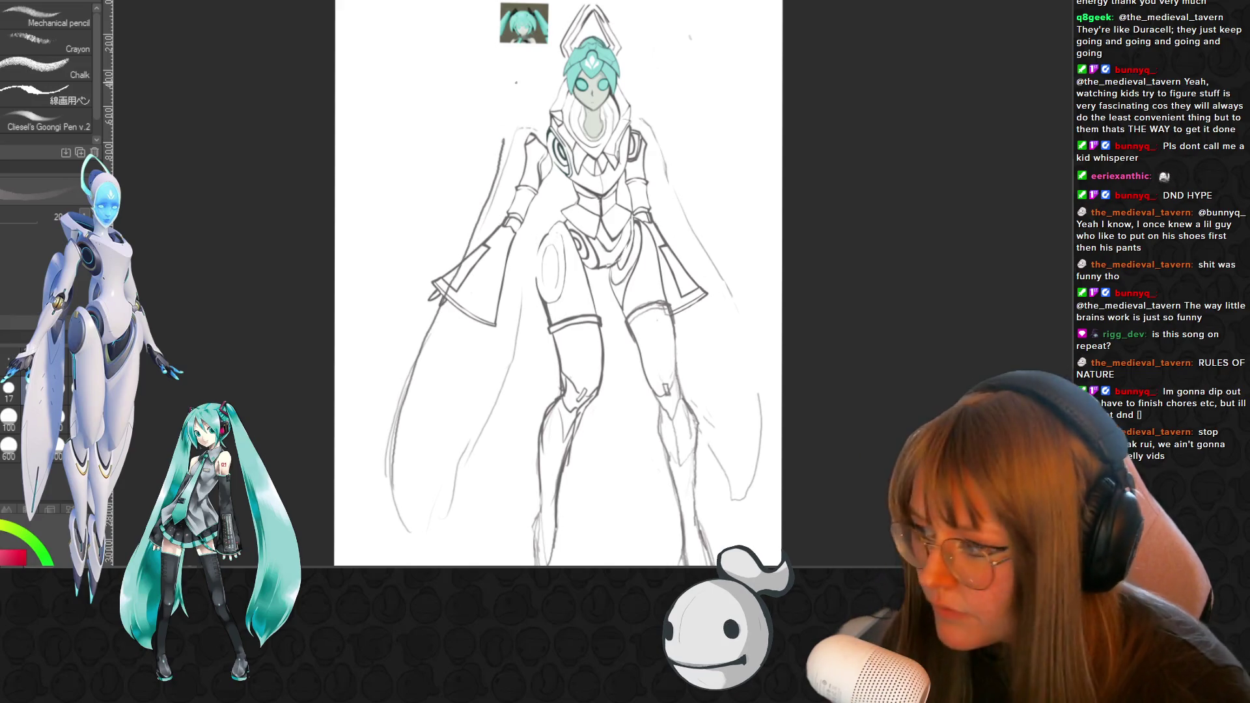
pyautogui.hotkey('ctrl', 'z')
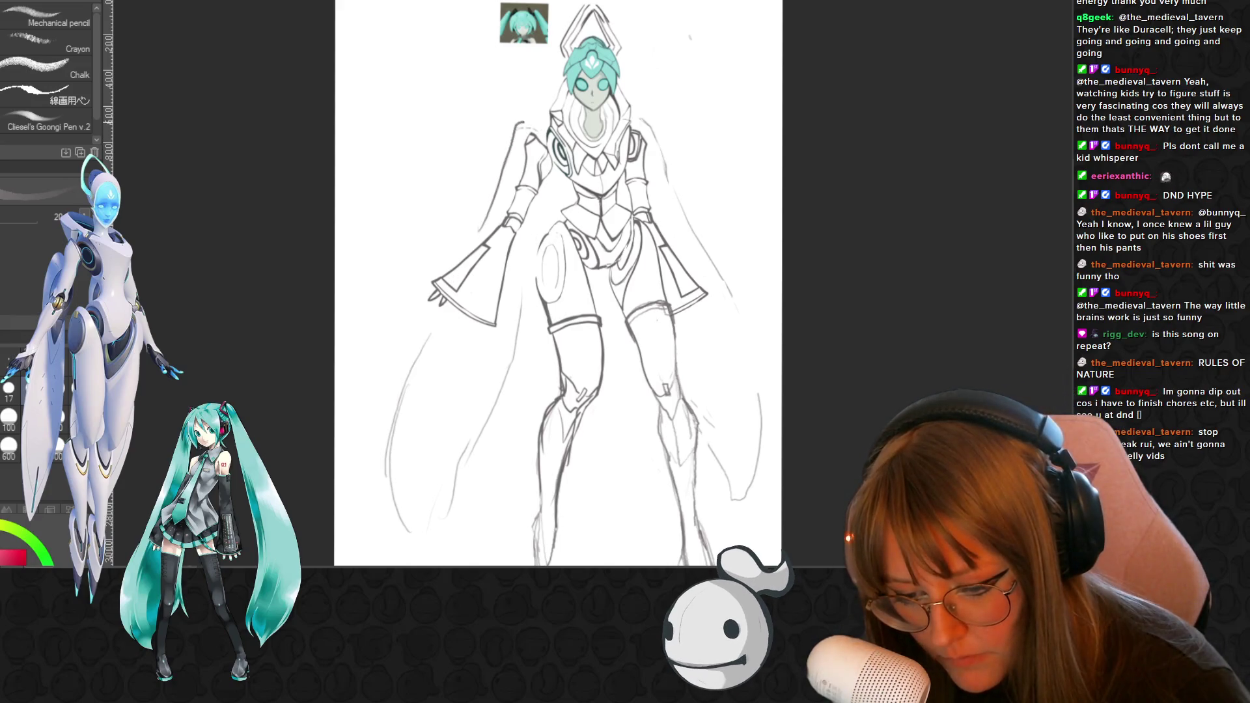
pyautogui.press('p')
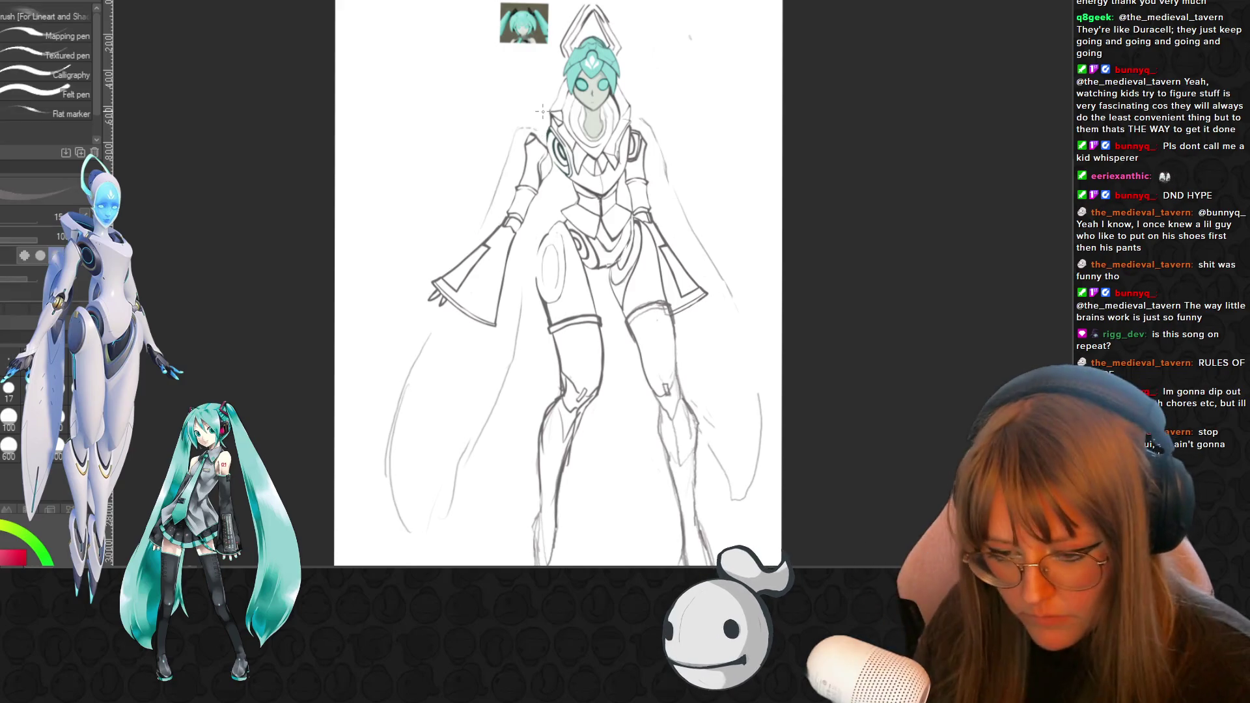
pyautogui.scroll(2, 557, 283)
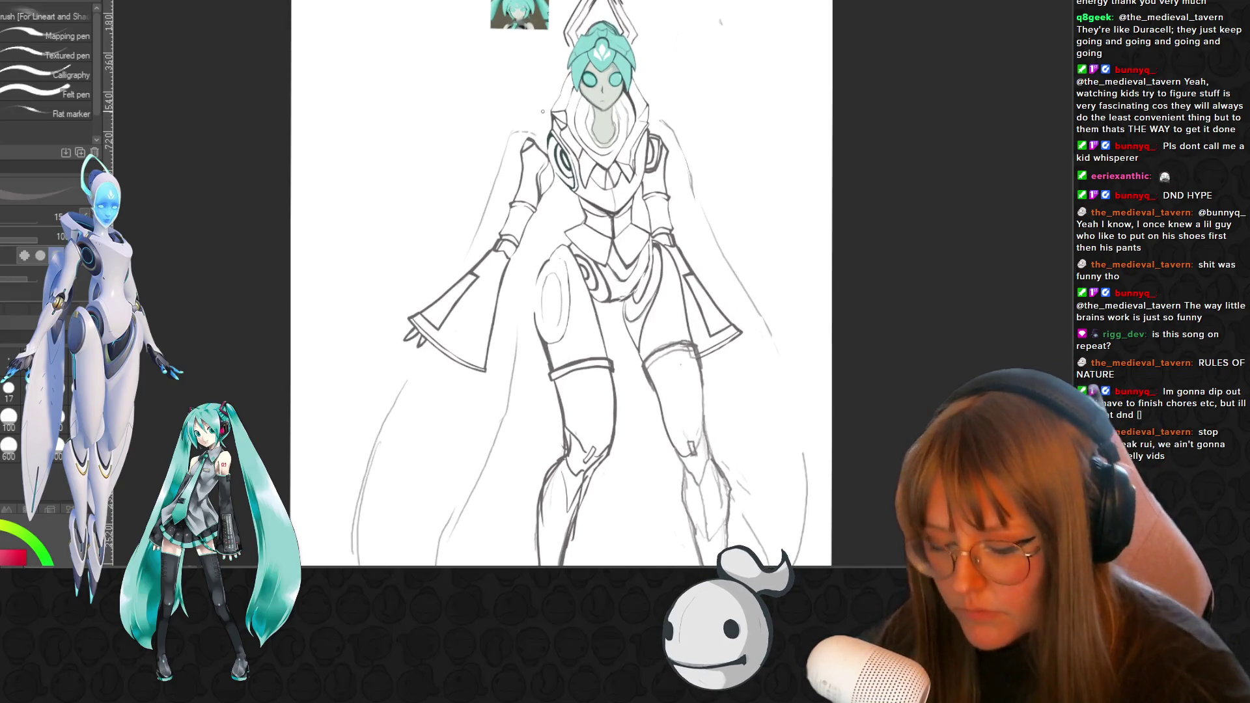
pyautogui.moveTo(465, 256); pyautogui.dragTo(524, 131)
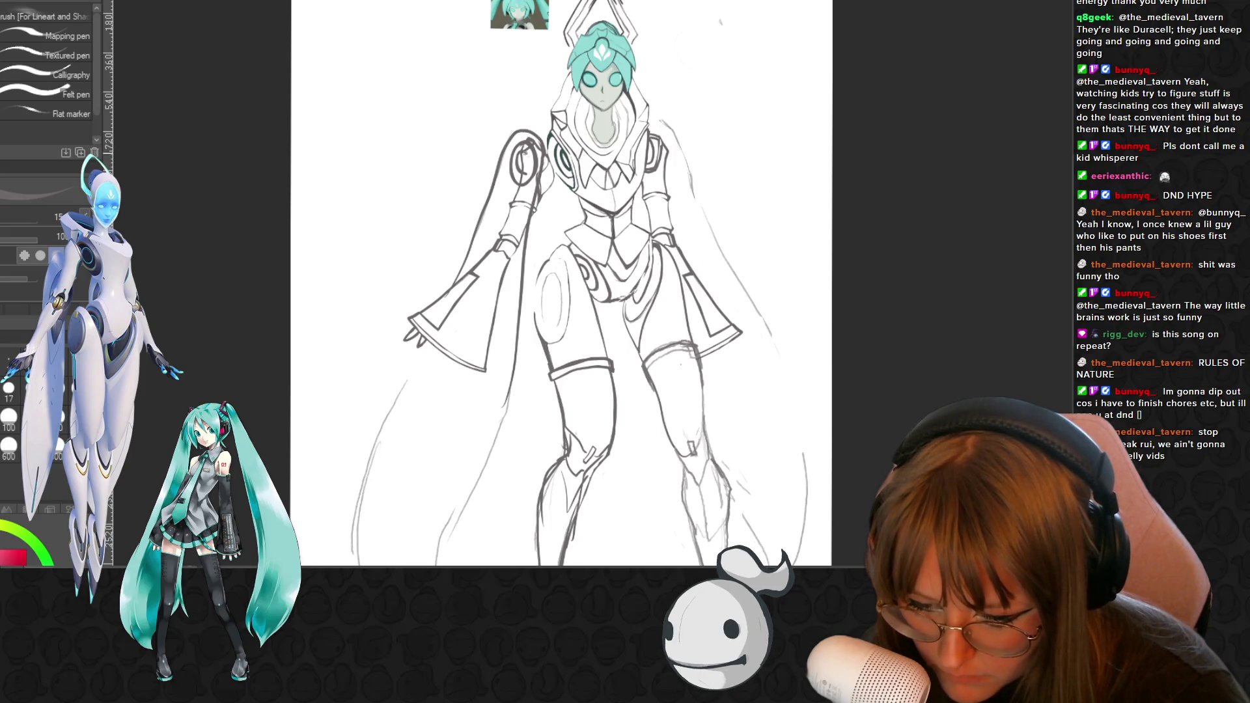
pyautogui.scroll(-3, 562, 284)
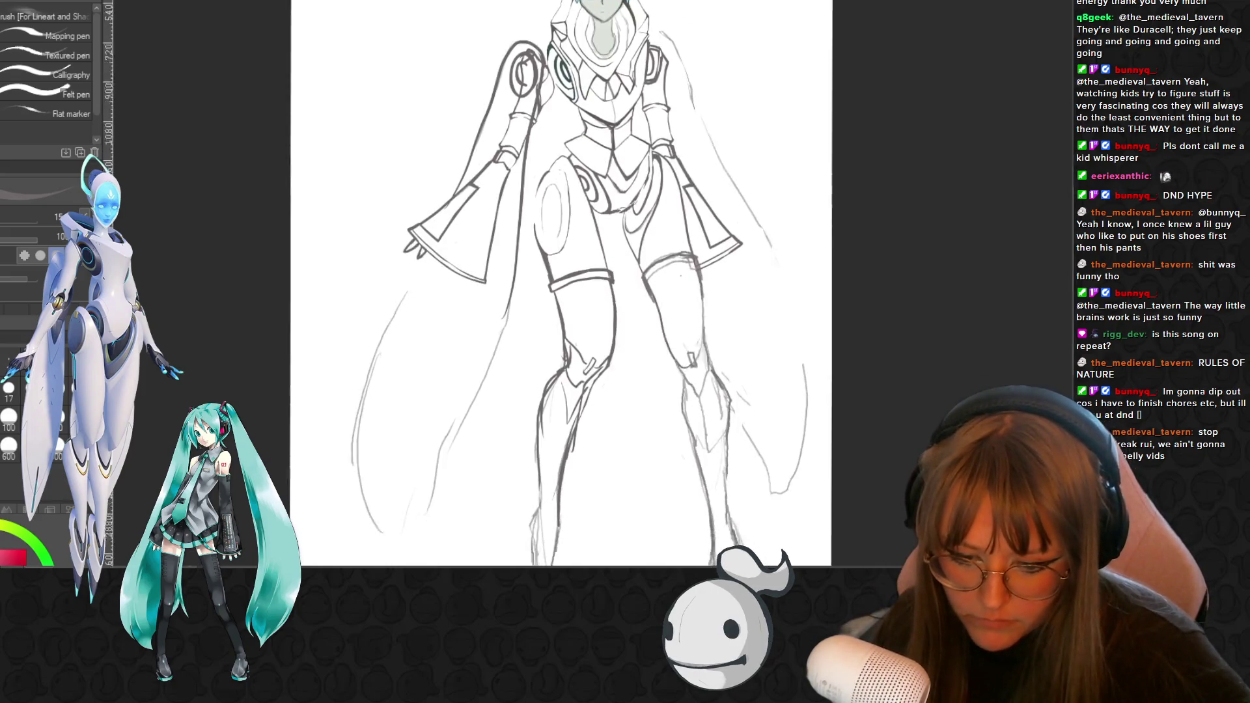
pyautogui.scroll(-1, 561, 283)
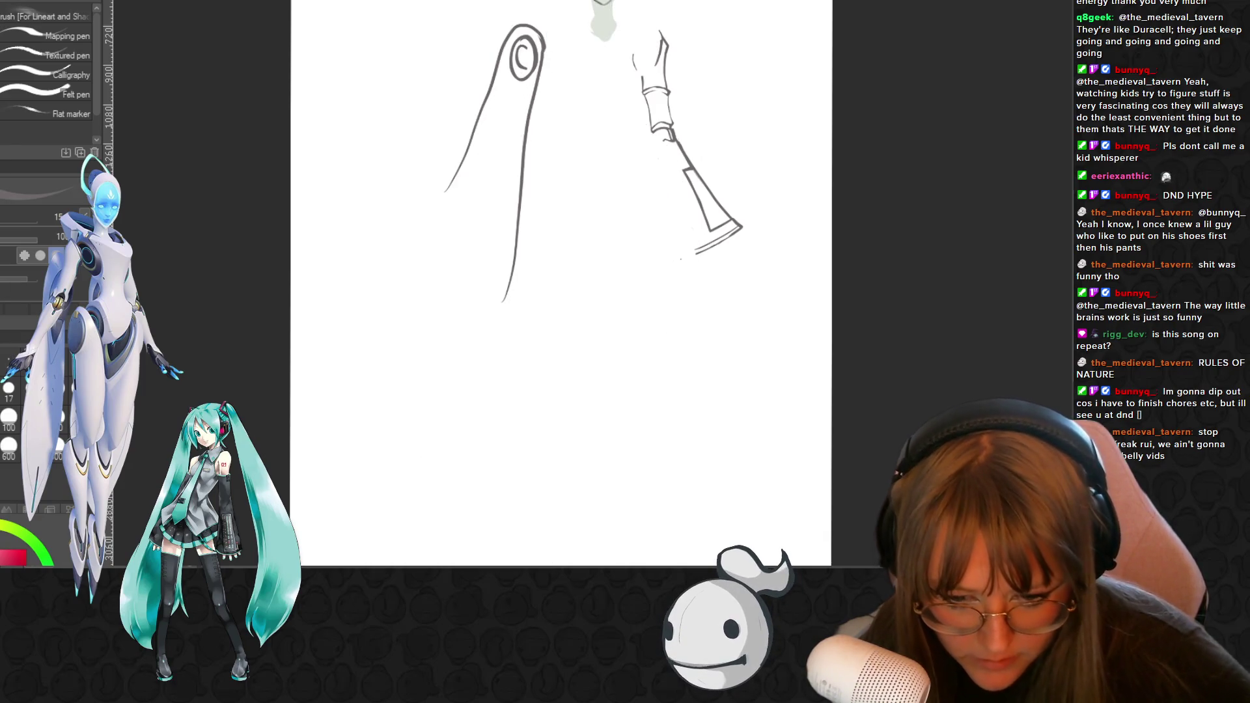
# - Extend the left arm ink line downward and pencil guidelines for an inner edge and band
pyautogui.hotkey('ctrl', '-')
pyautogui.hotkey('ctrl', '-')
pyautogui.hotkey('ctrl', '-')
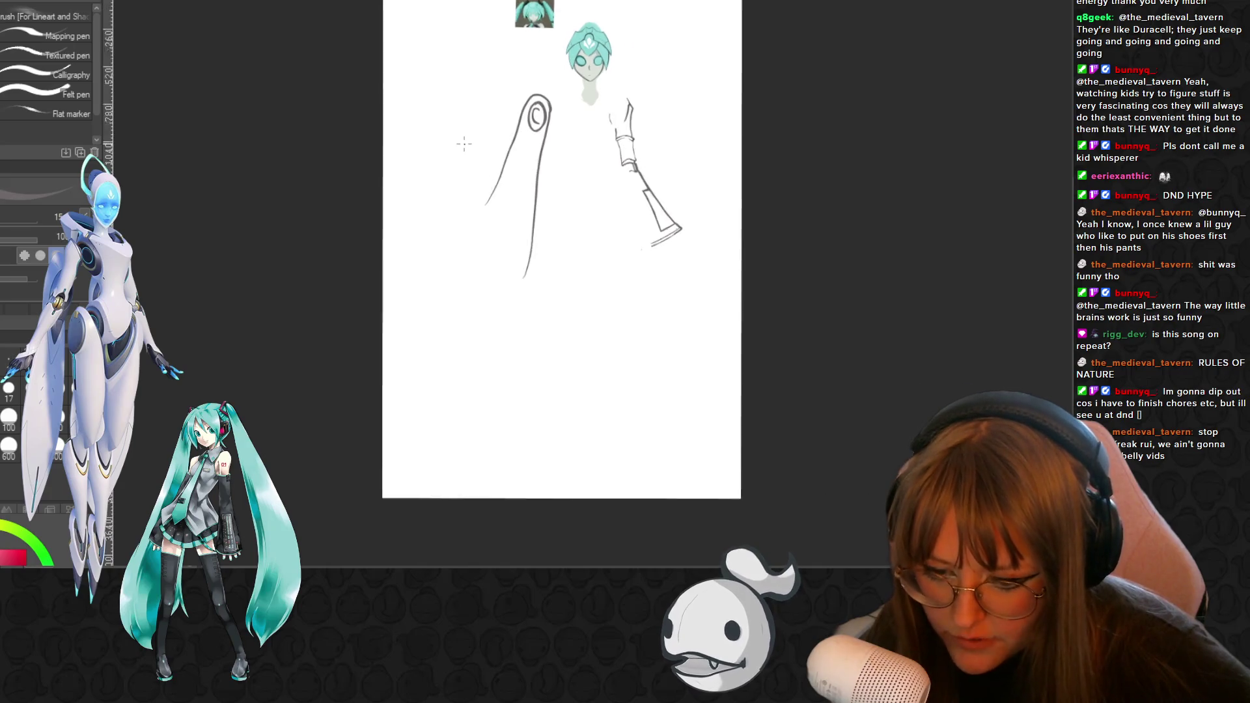
pyautogui.scroll(1, 464, 143)
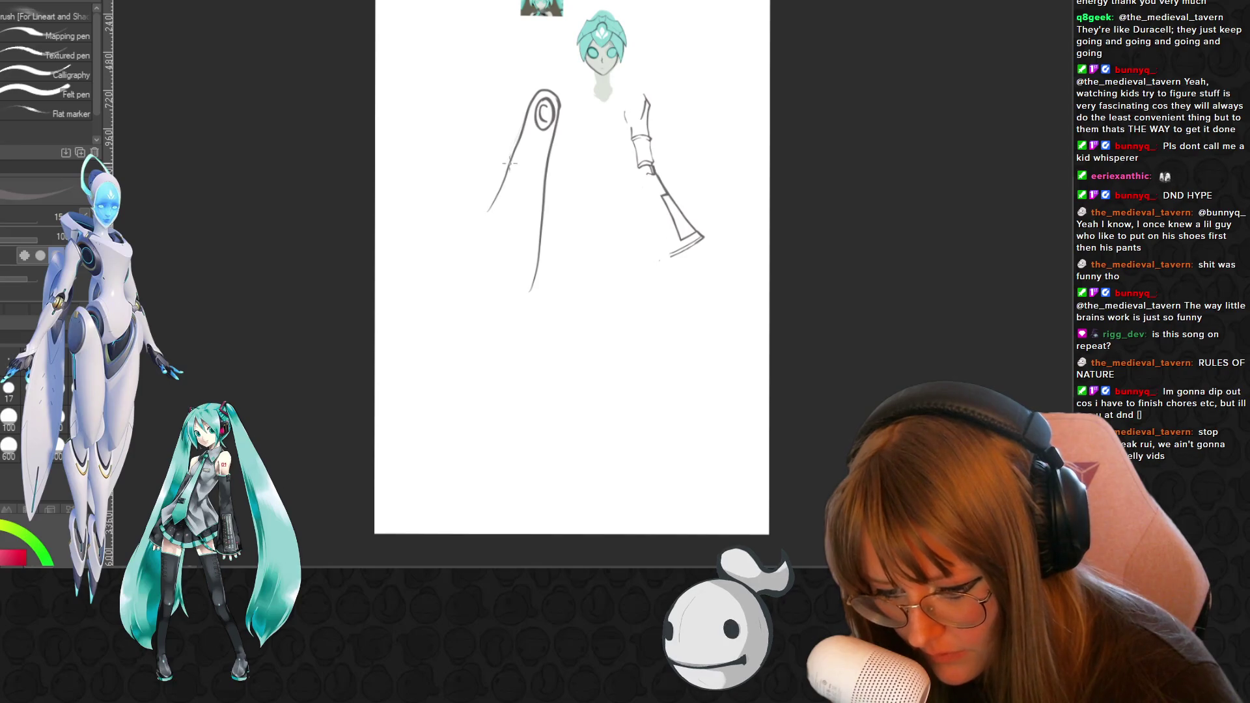
pyautogui.moveTo(508, 165); pyautogui.dragTo(464, 246)
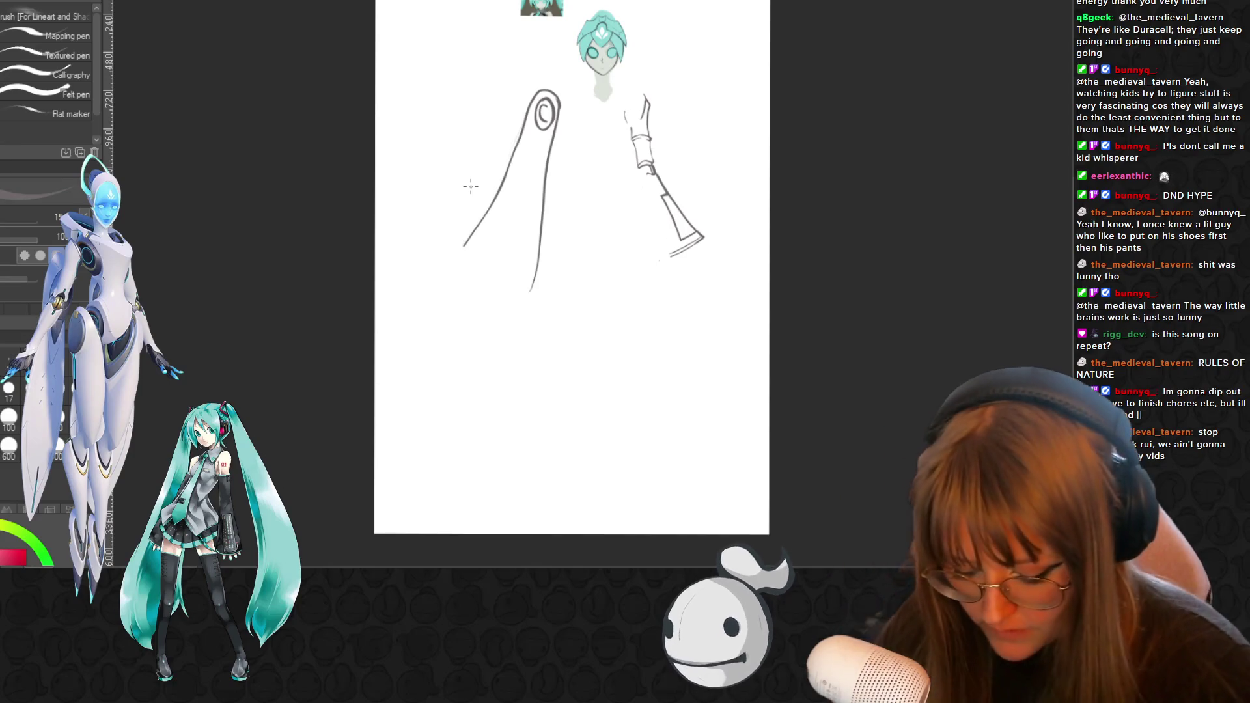
pyautogui.press('p')
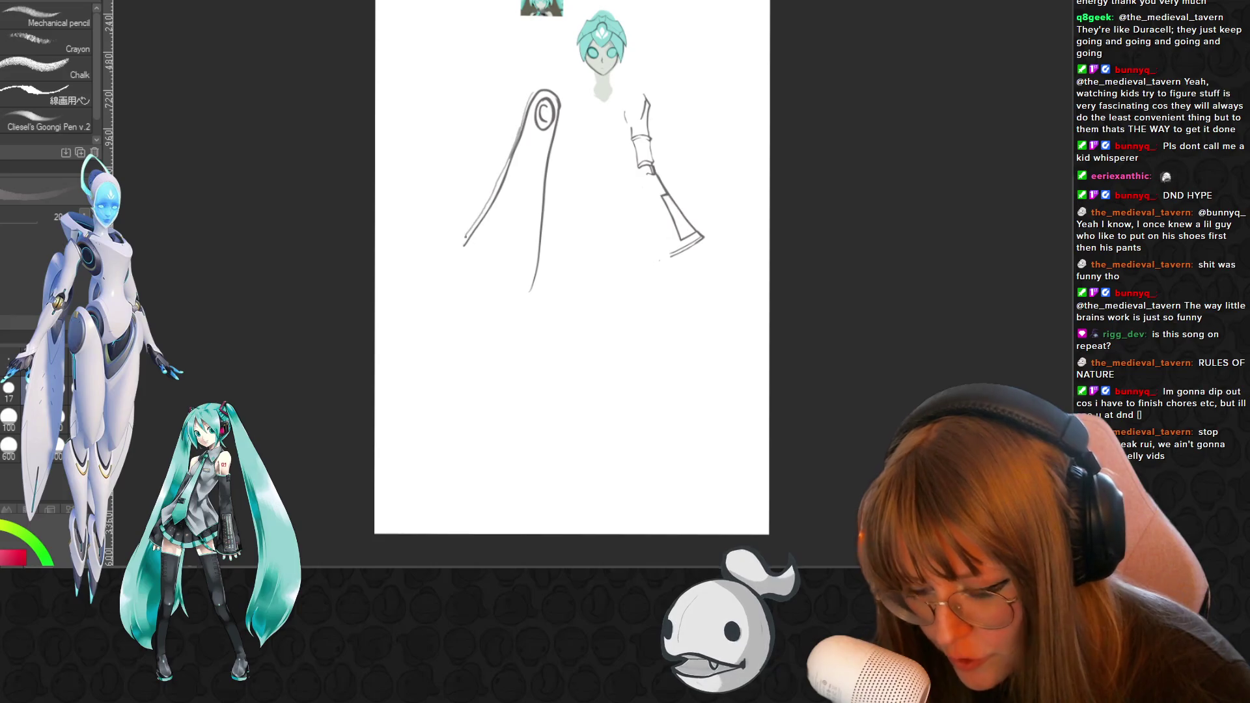
pyautogui.moveTo(531, 103); pyautogui.dragTo(500, 178)
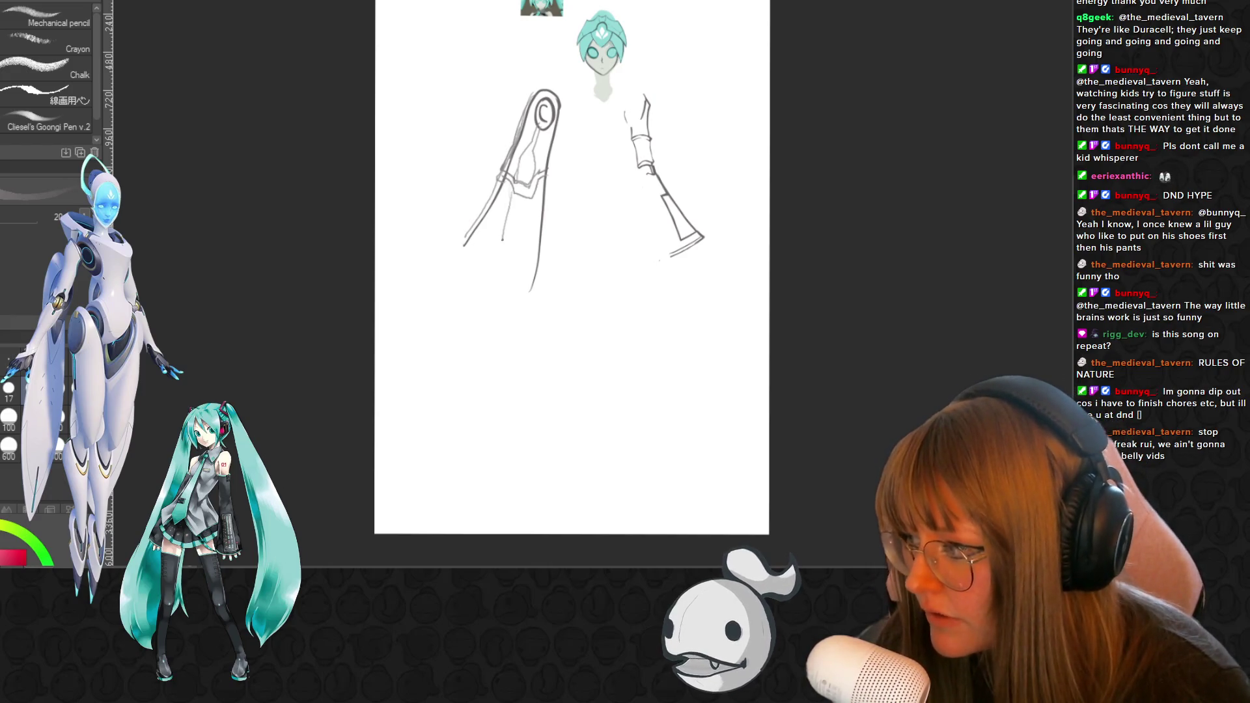
pyautogui.moveTo(510, 243); pyautogui.dragTo(503, 279)
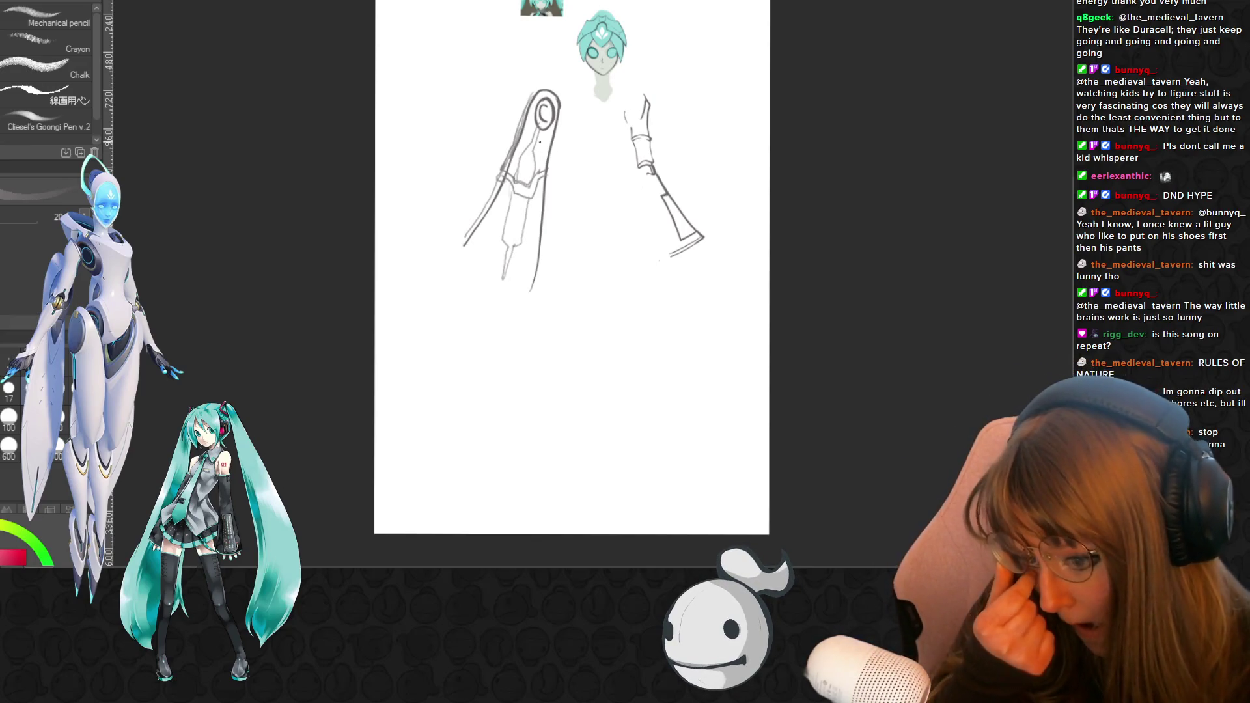
# - Pencil the long outlines of the drape hanging below the left arm
pyautogui.moveTo(498, 283); pyautogui.dragTo(456, 394)
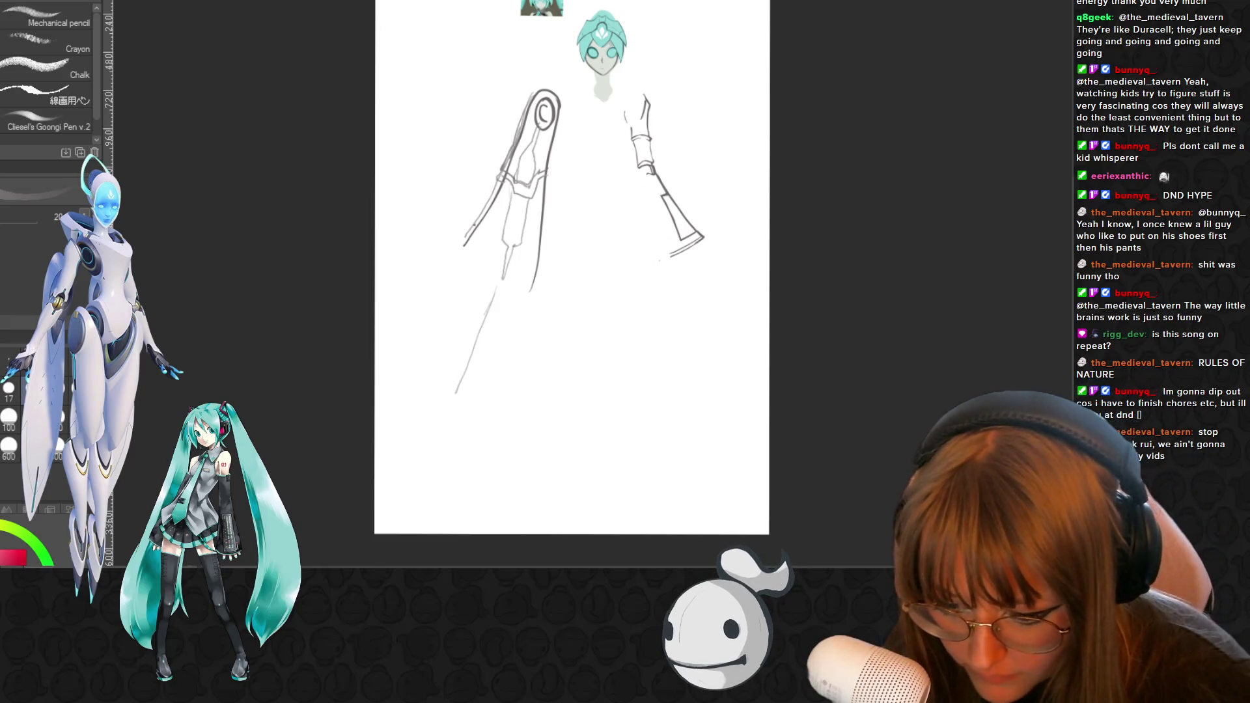
pyautogui.moveTo(452, 252); pyautogui.dragTo(480, 275)
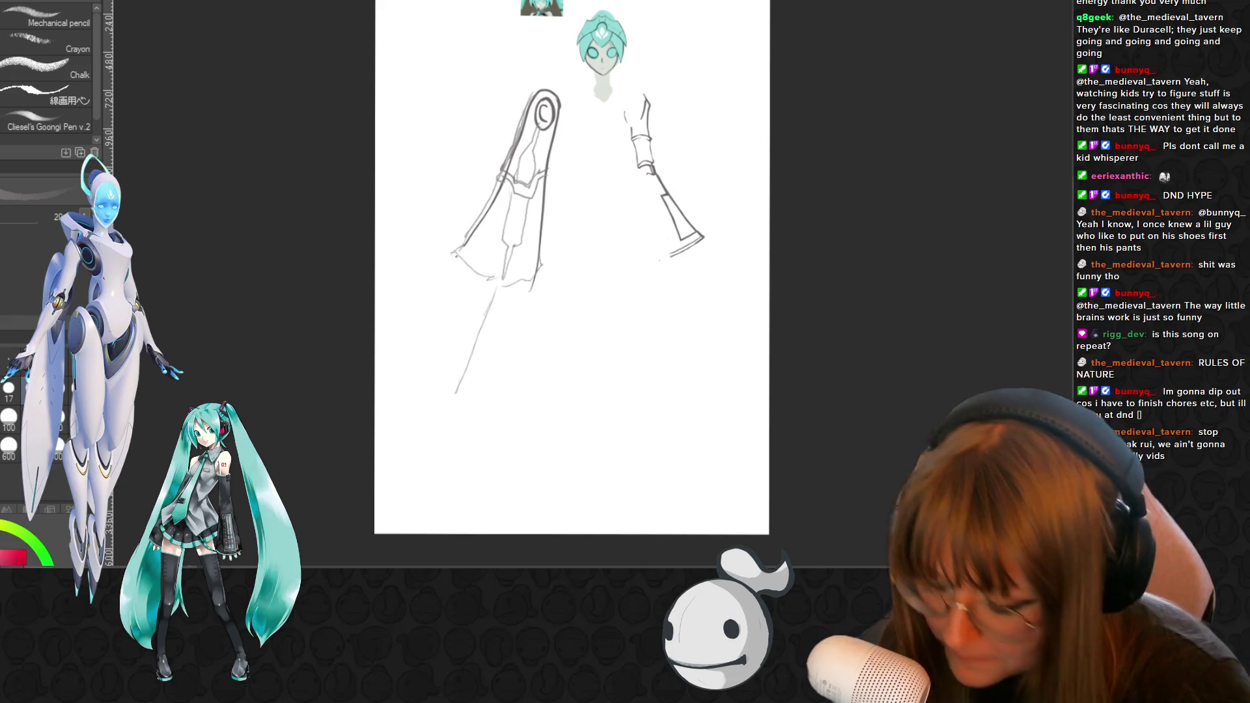
pyautogui.moveTo(451, 256); pyautogui.dragTo(392, 383)
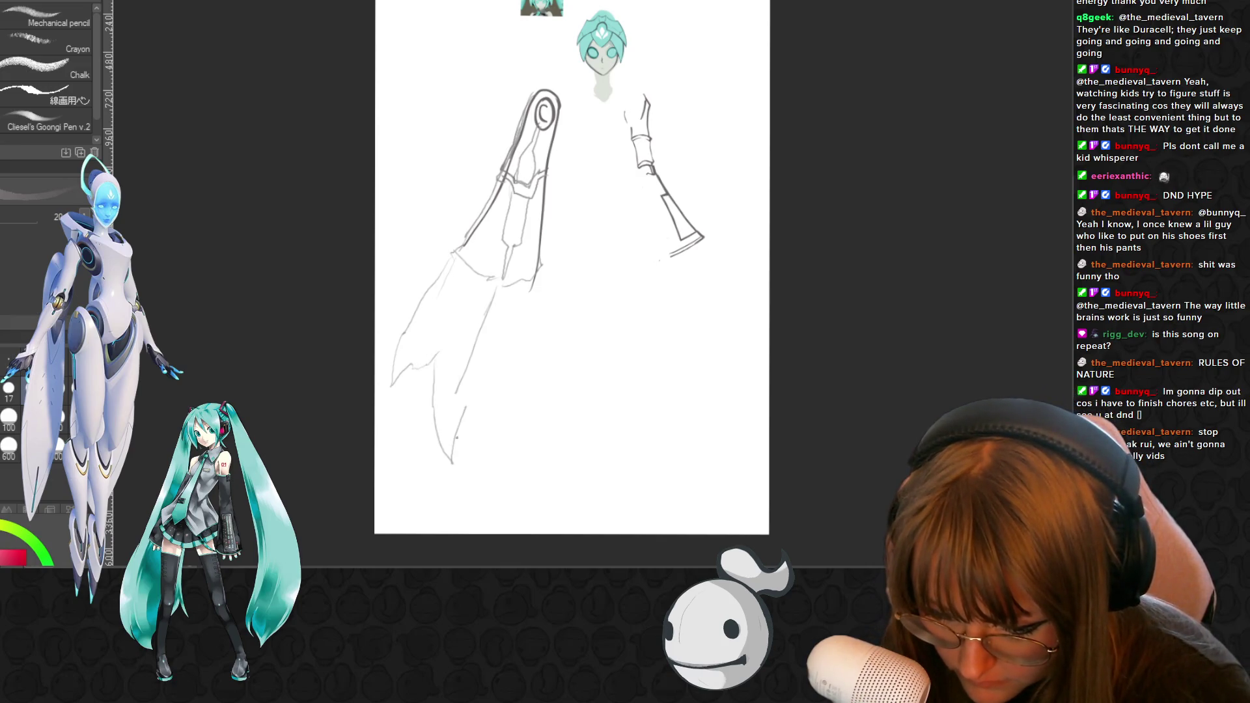
pyautogui.moveTo(488, 392); pyautogui.dragTo(455, 455)
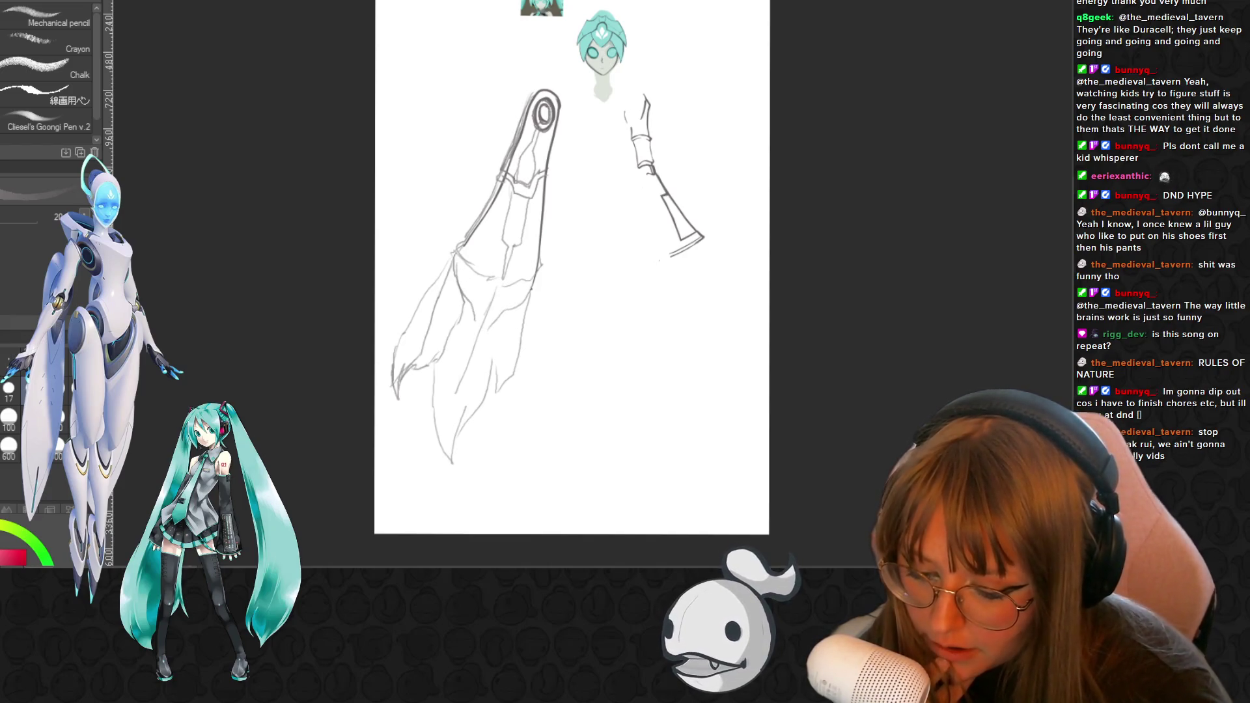
# - Add tattered strokes along the drape's lower edges and a faint inner detail
pyautogui.moveTo(502, 350); pyautogui.dragTo(492, 400)
pyautogui.moveTo(518, 342); pyautogui.dragTo(510, 403)
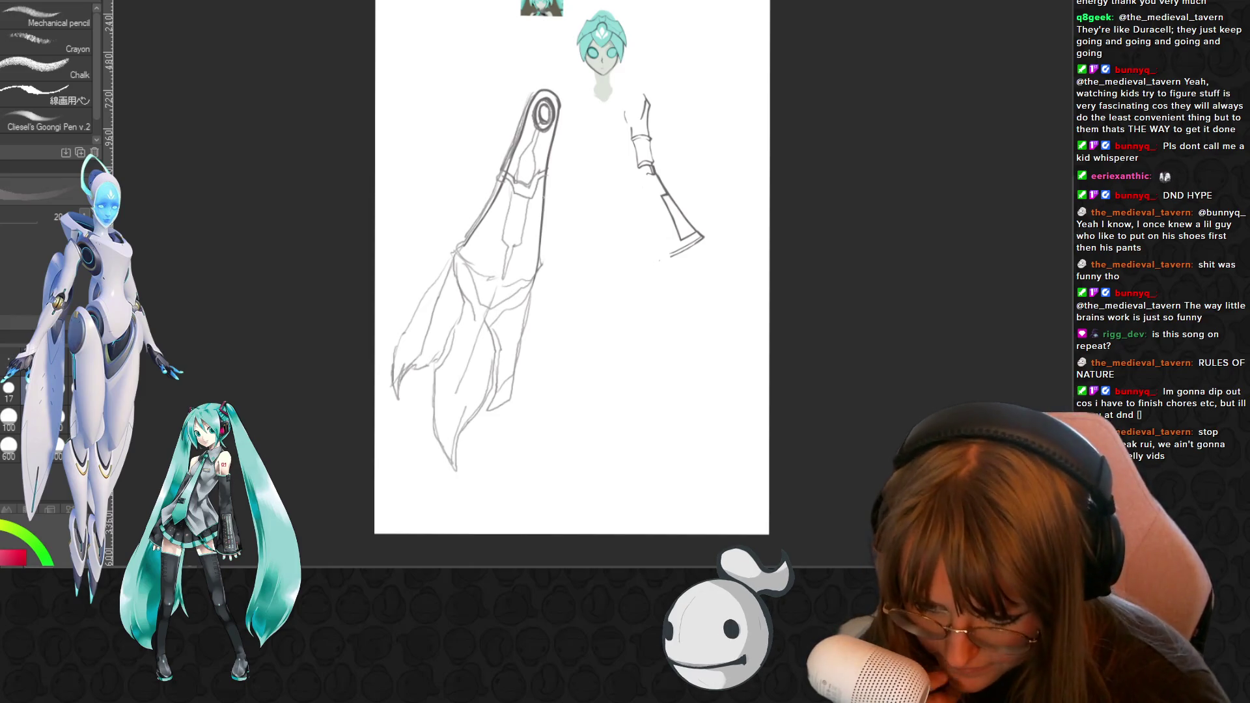
pyautogui.moveTo(394, 380); pyautogui.dragTo(398, 403)
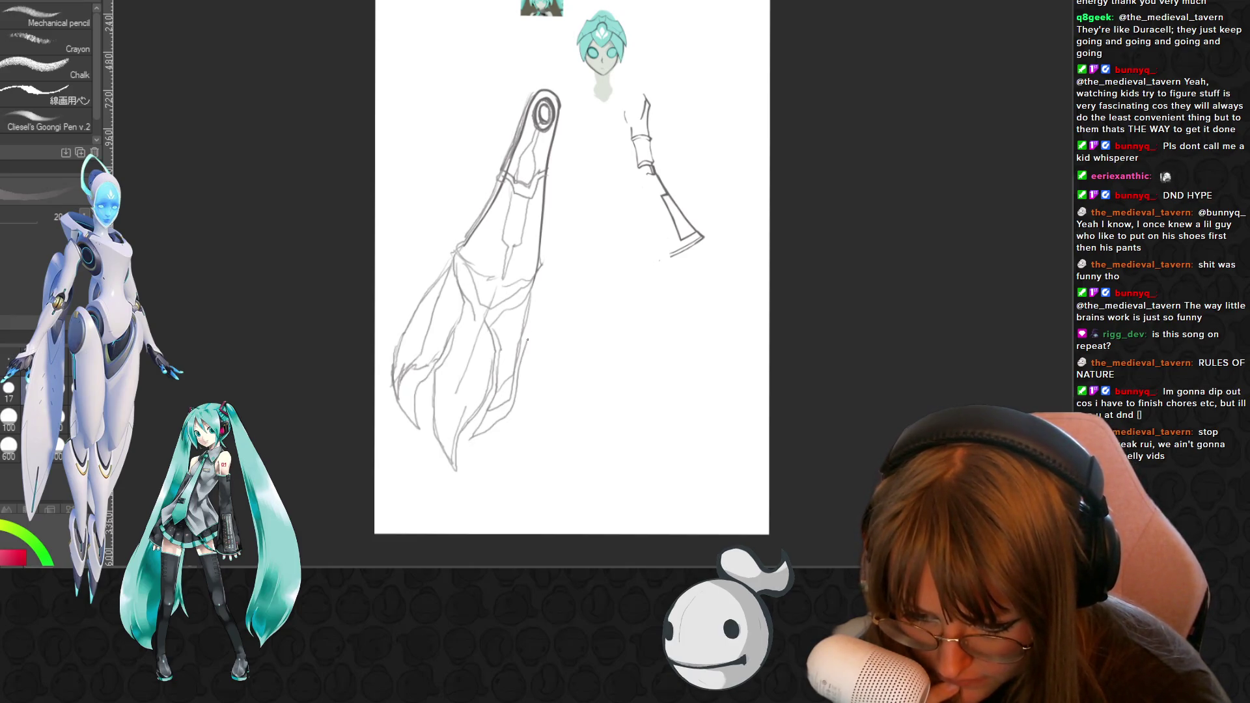
pyautogui.moveTo(528, 320); pyautogui.dragTo(528, 341)
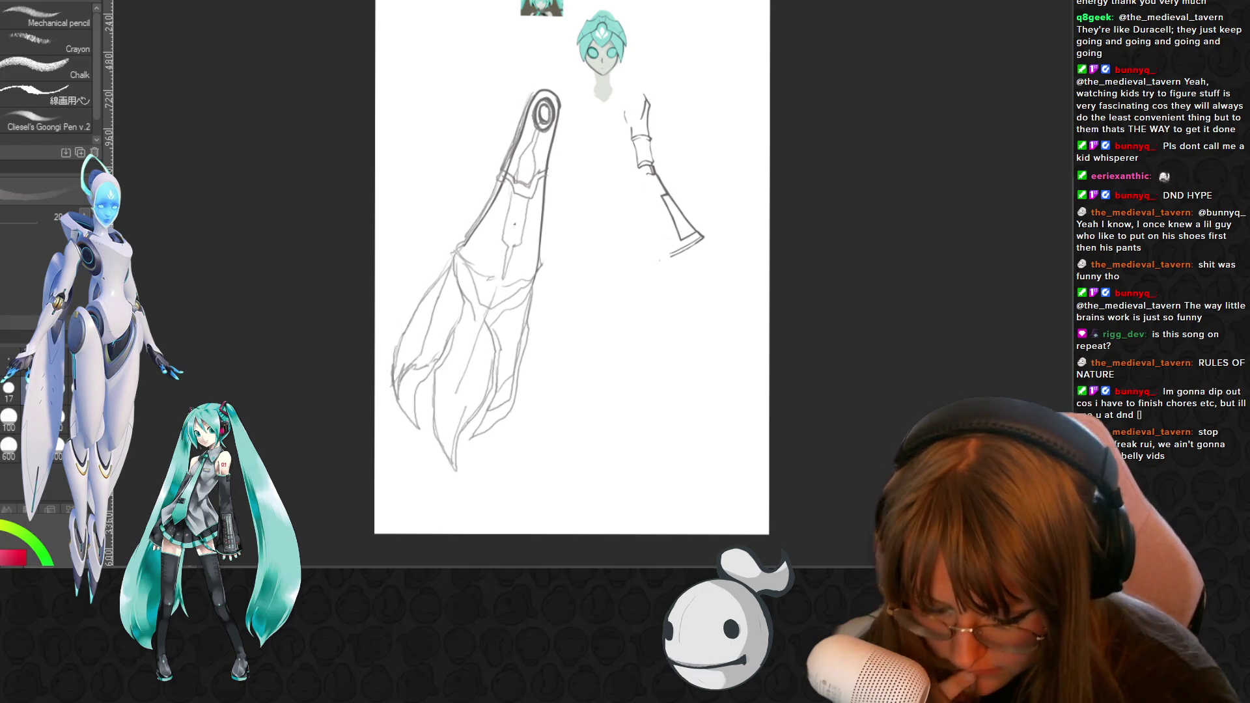
pyautogui.press('e')
pyautogui.moveTo(508, 117); pyautogui.dragTo(520, 156)
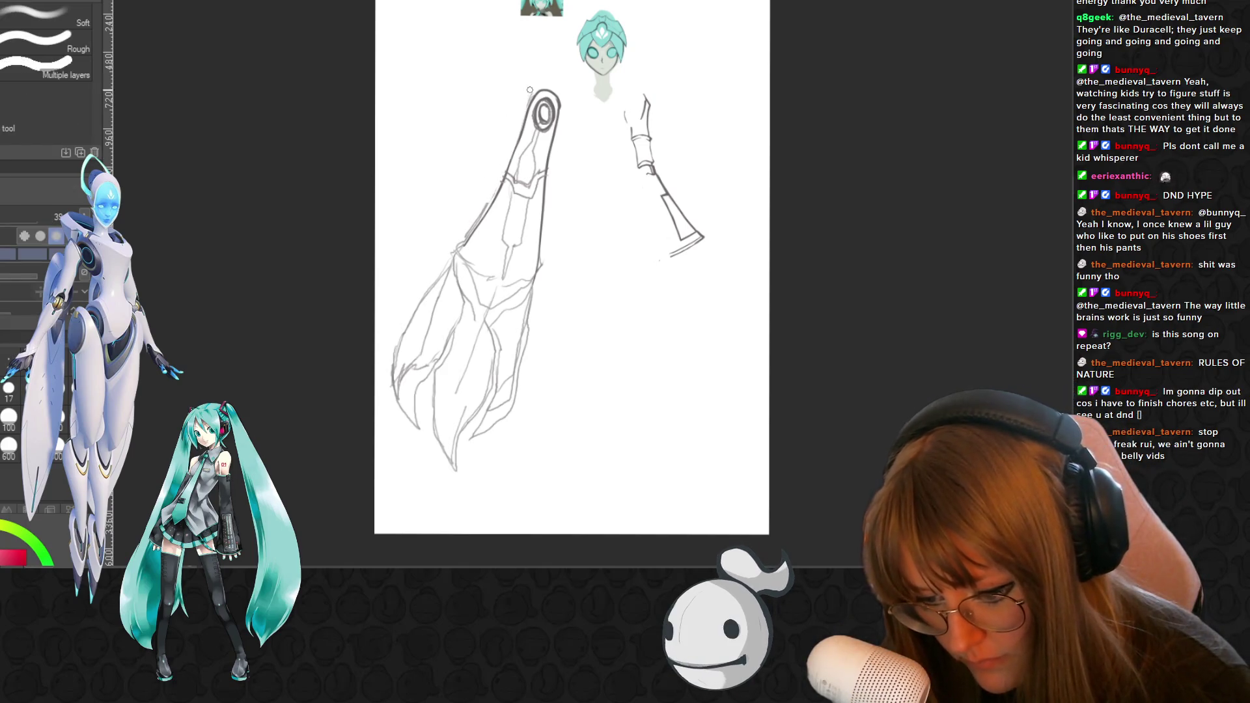
pyautogui.scroll(1, 586, 414)
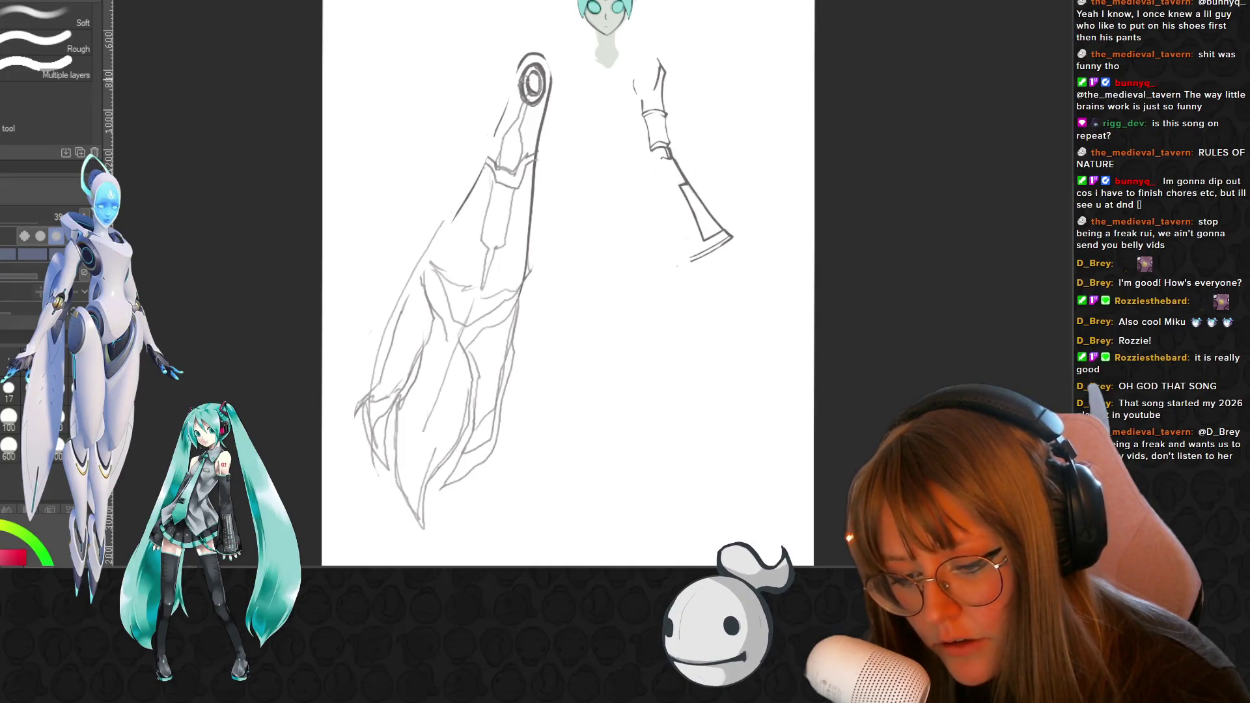
# - Rework the shoulder ring's inner ellipse and erase stray lines on the arm's inner edge
pyautogui.moveTo(536, 71); pyautogui.dragTo(536, 104)
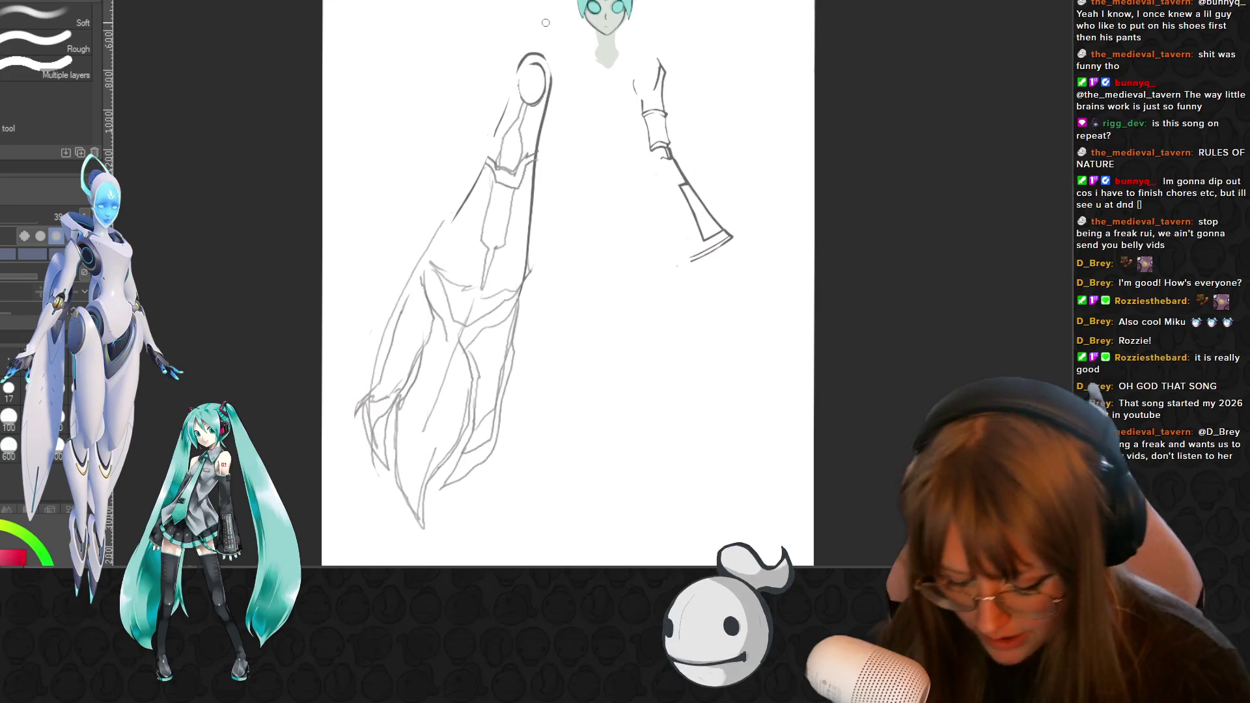
pyautogui.scroll(1, 554, 78)
pyautogui.press('p')
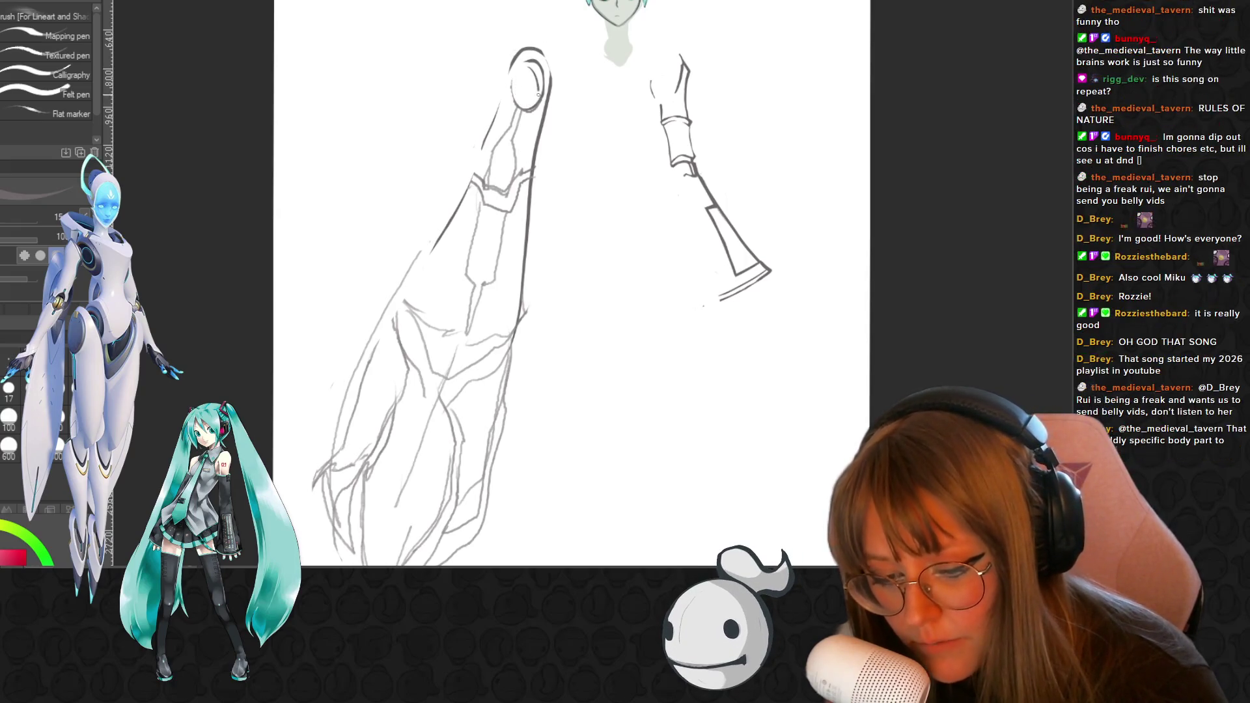
pyautogui.moveTo(527, 67); pyautogui.dragTo(536, 103)
pyautogui.hotkey('ctrl', 'z')
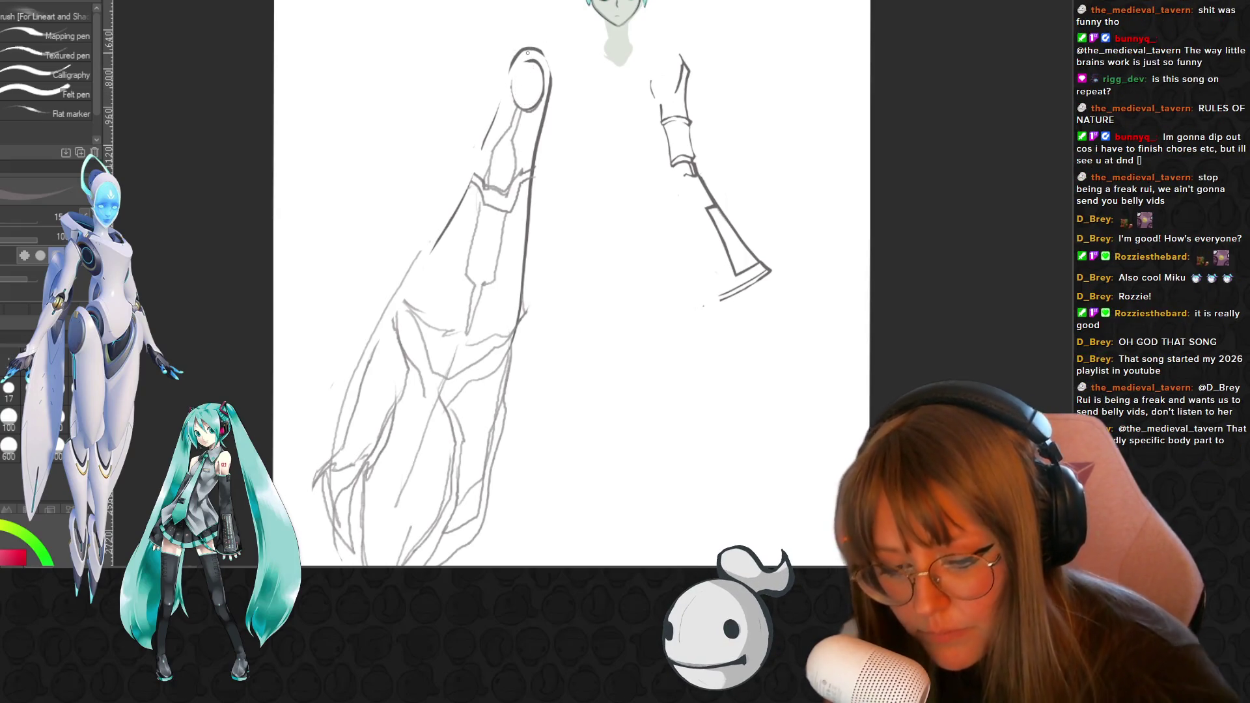
pyautogui.scroll(1, 527, 59)
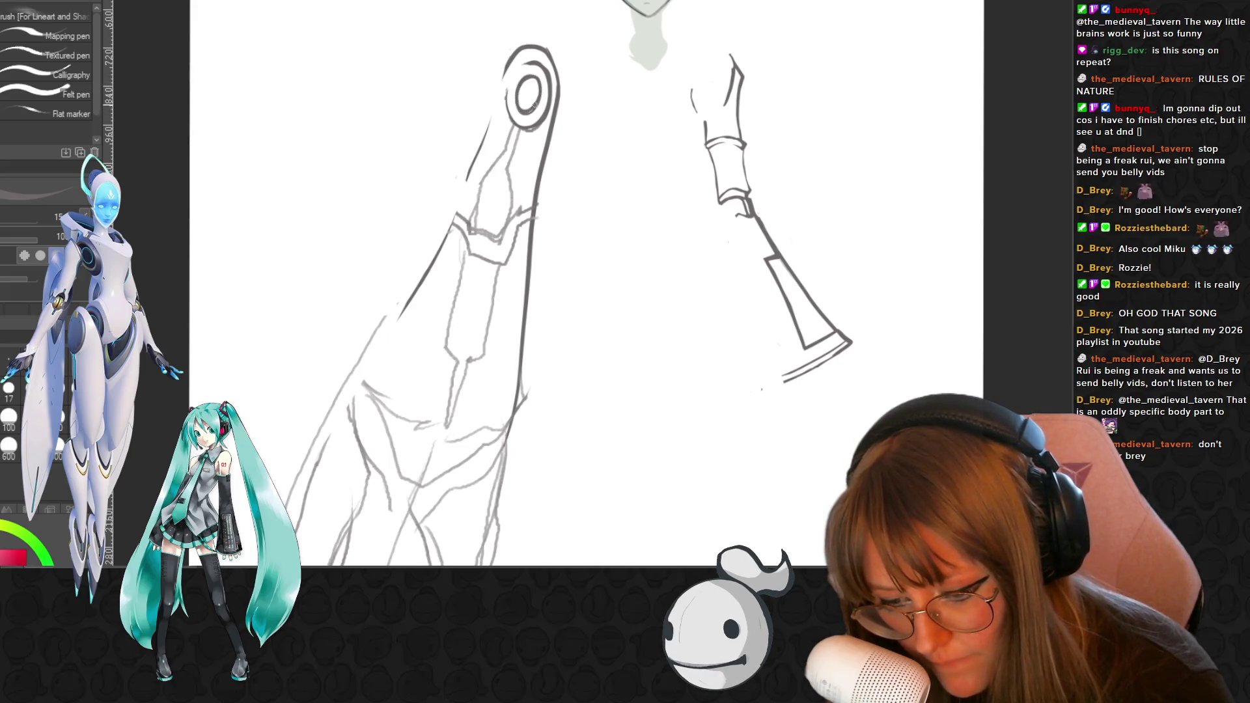
pyautogui.press('e')
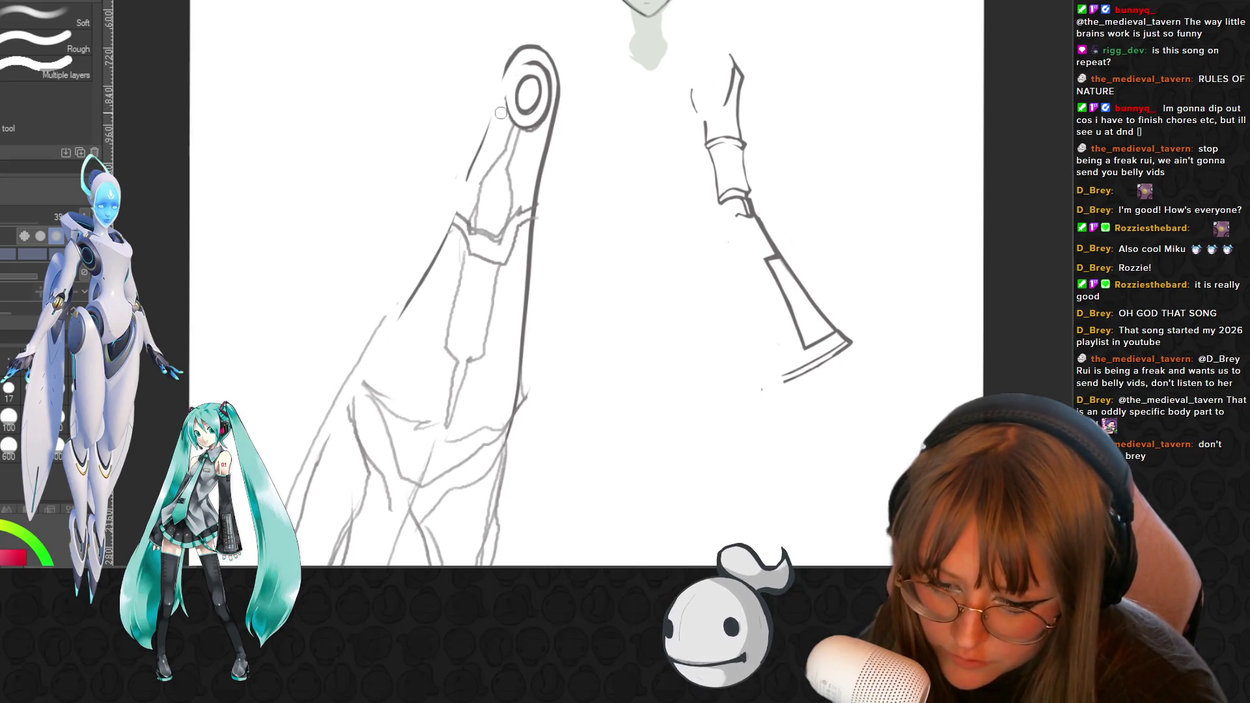
pyautogui.moveTo(476, 193); pyautogui.dragTo(472, 208)
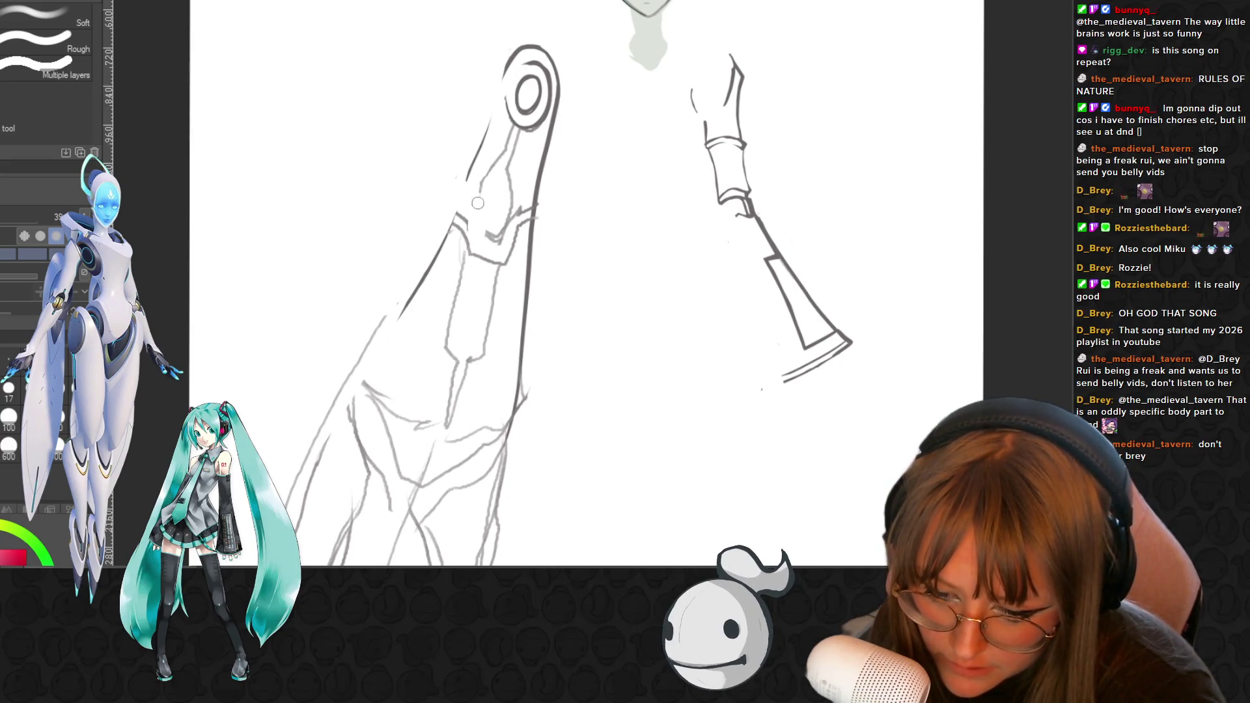
pyautogui.moveTo(478, 203); pyautogui.dragTo(486, 223)
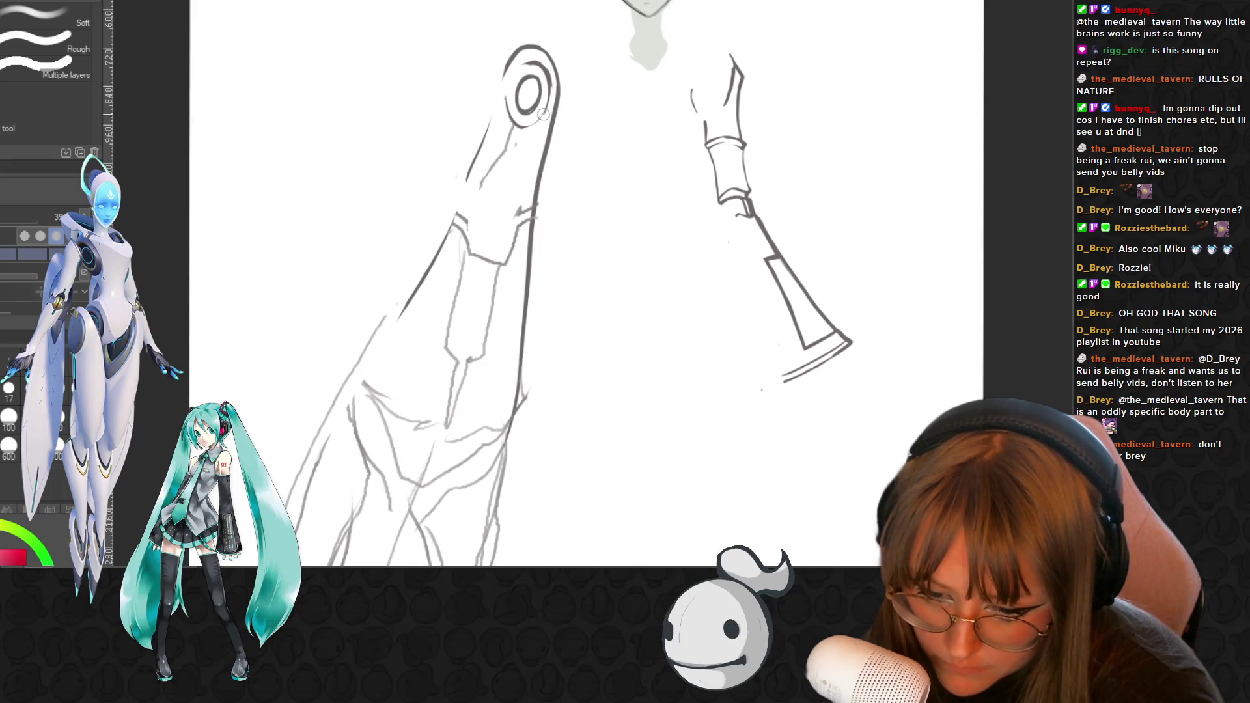
# - Ink the upper arm's panel outline below the round joint, alternating pen and eraser
pyautogui.press('p')
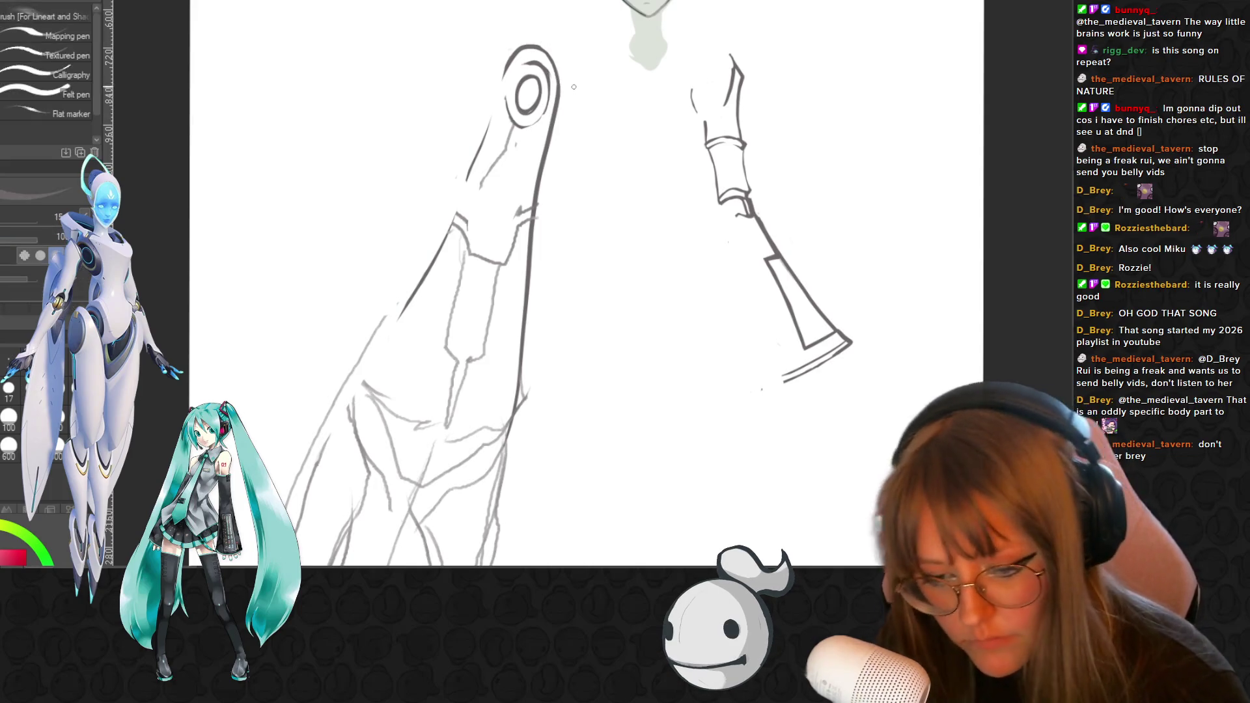
pyautogui.press('p')
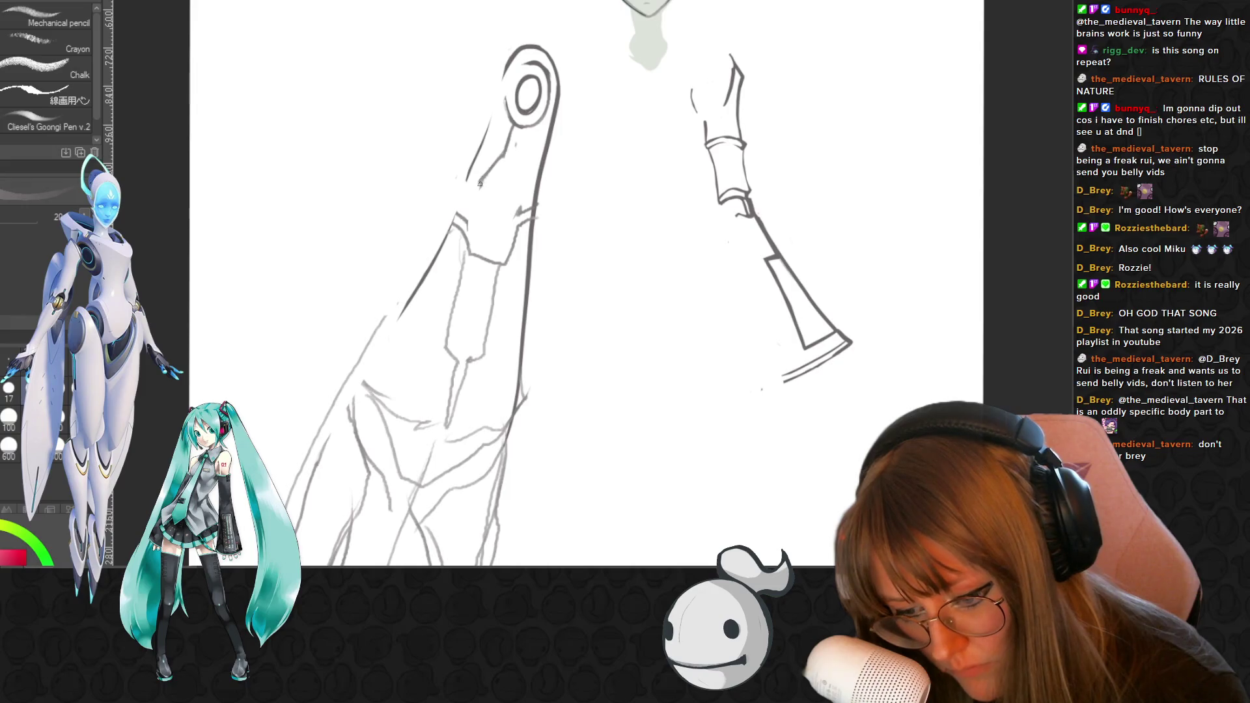
pyautogui.moveTo(473, 235); pyautogui.dragTo(493, 256)
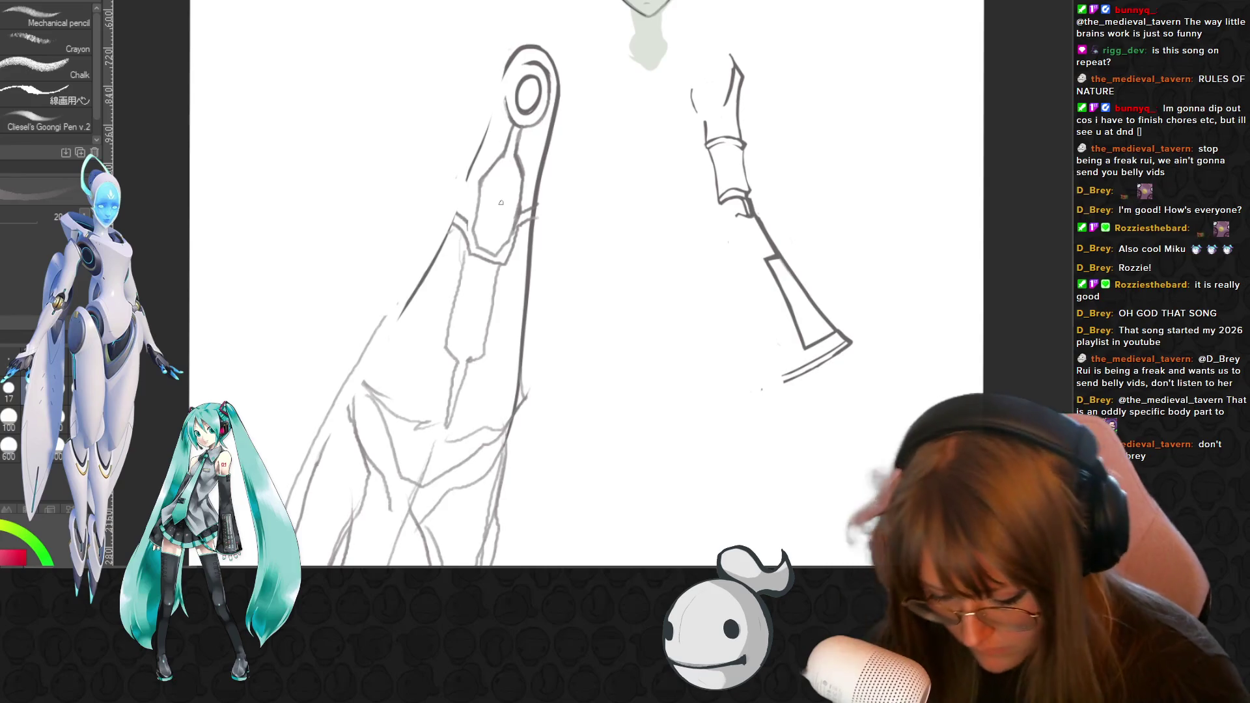
pyautogui.press('e')
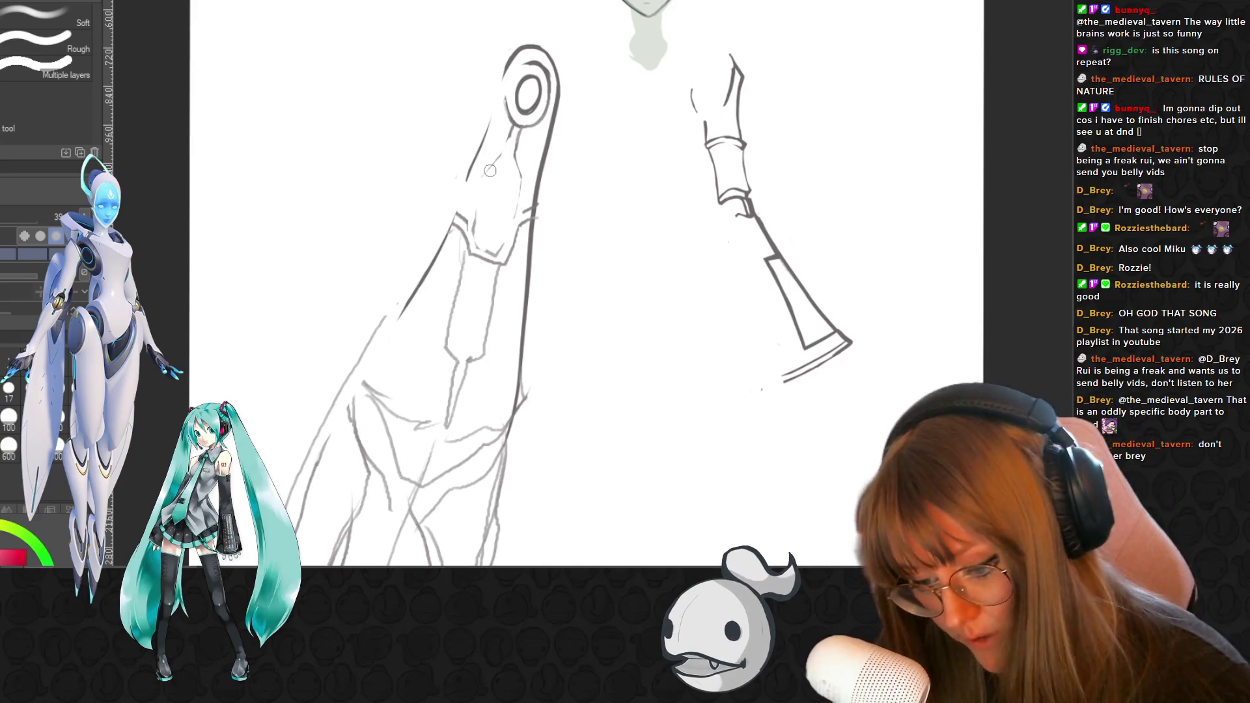
pyautogui.press('p')
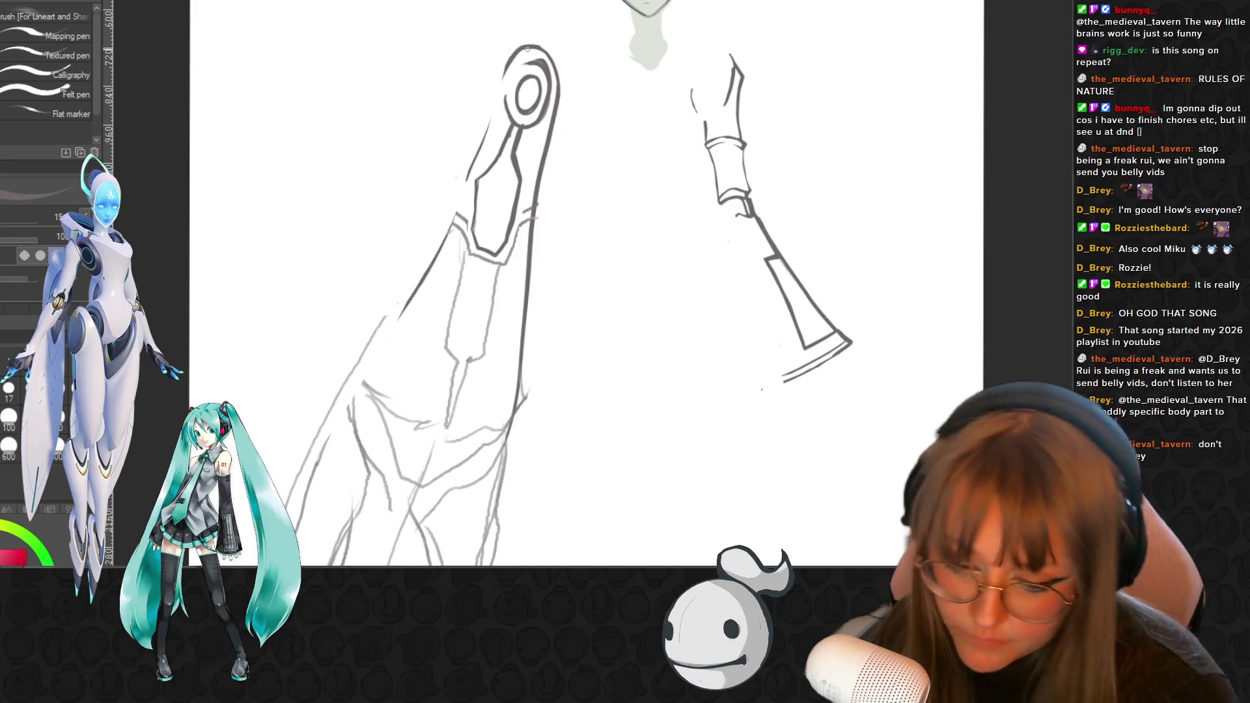
pyautogui.press('e')
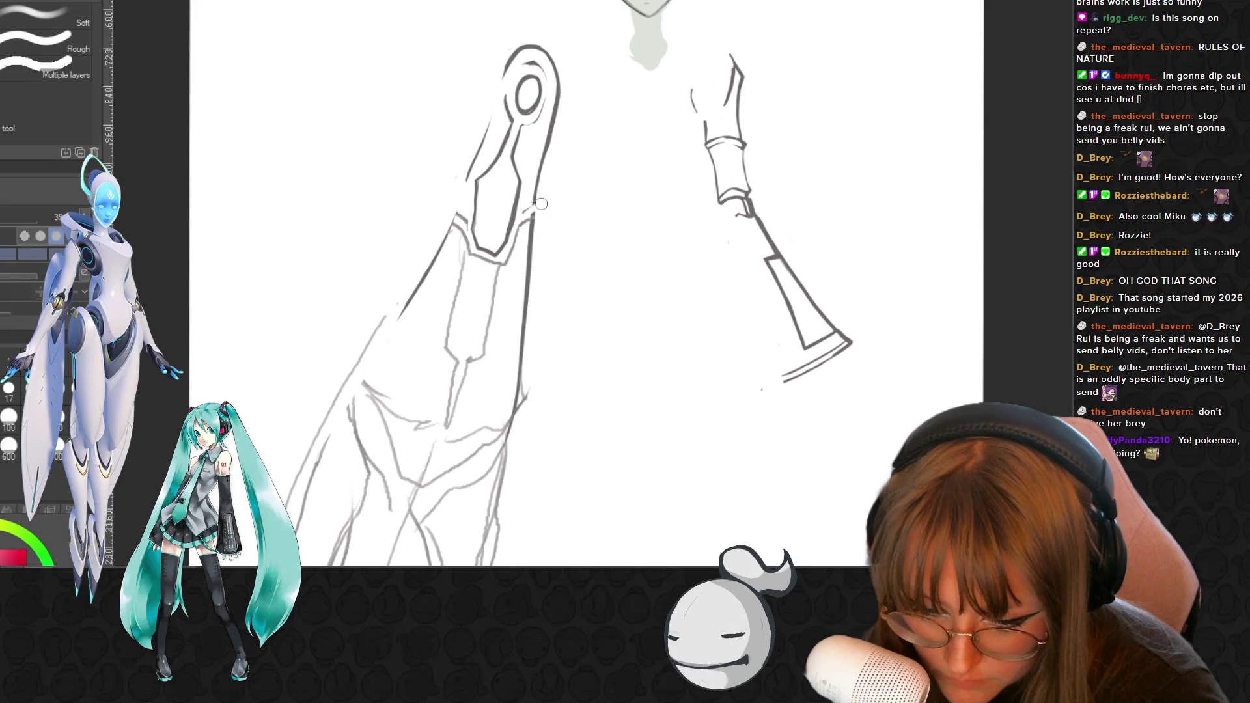
pyautogui.press('p')
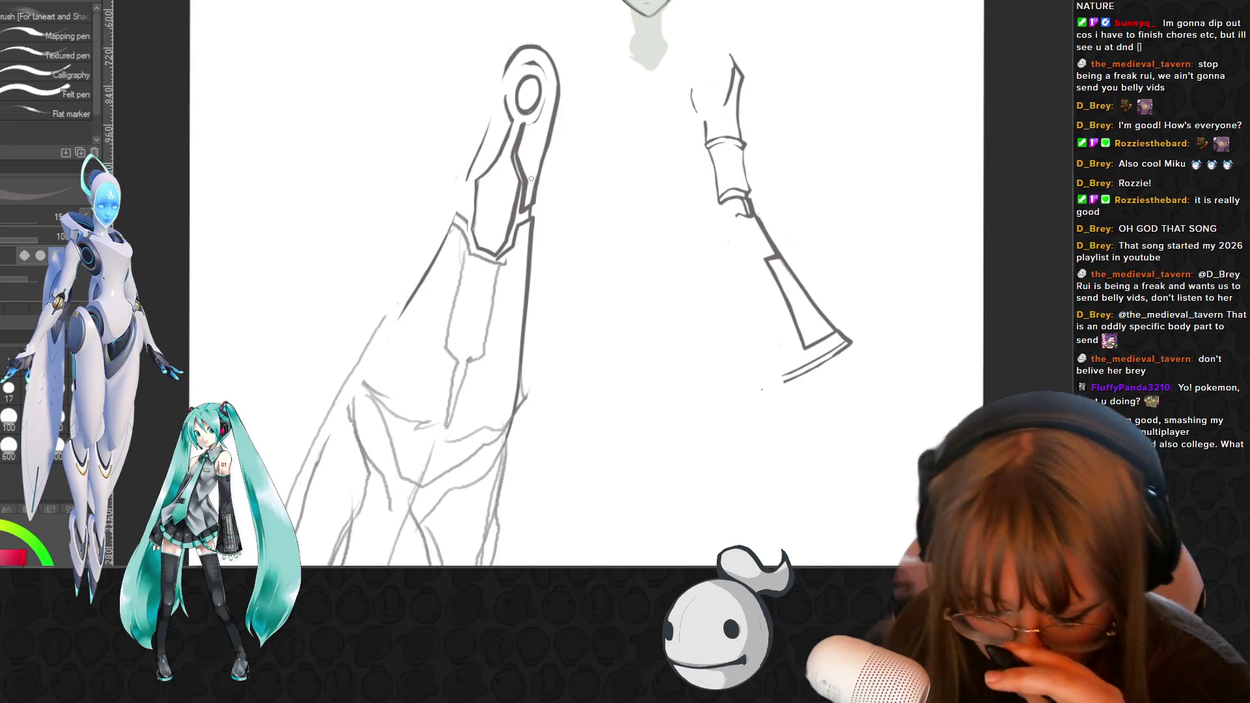
pyautogui.press('e')
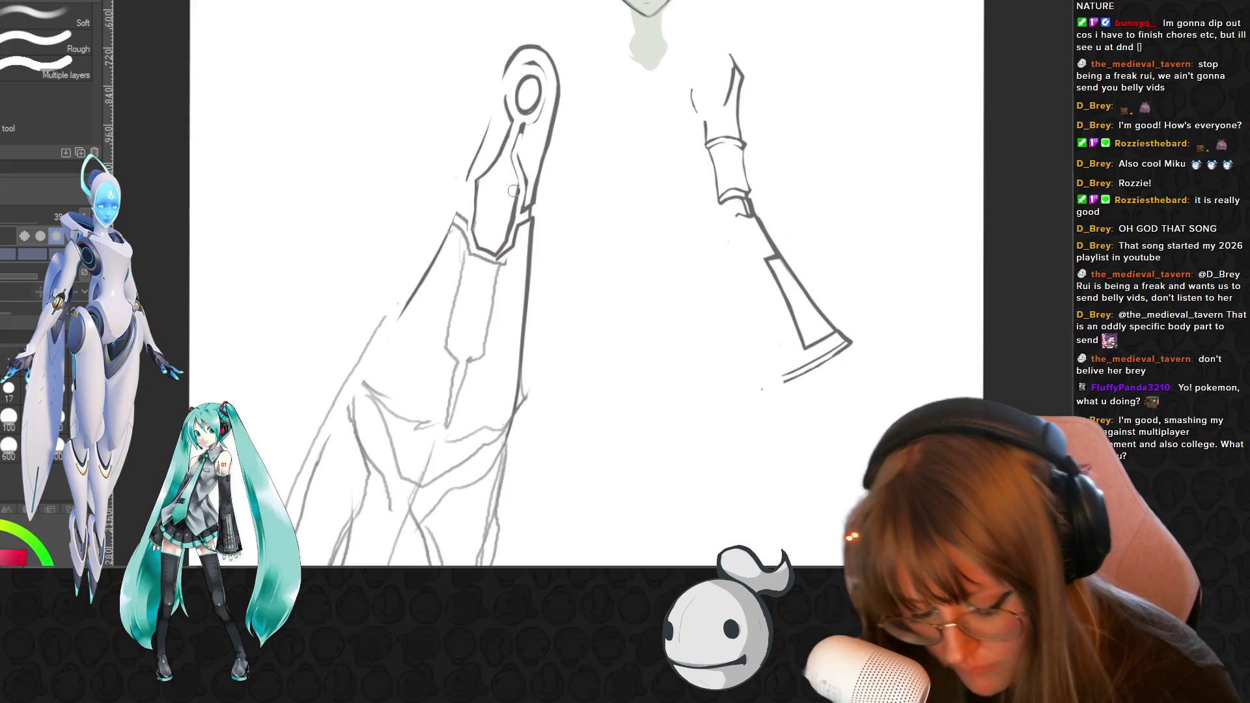
pyautogui.press('p')
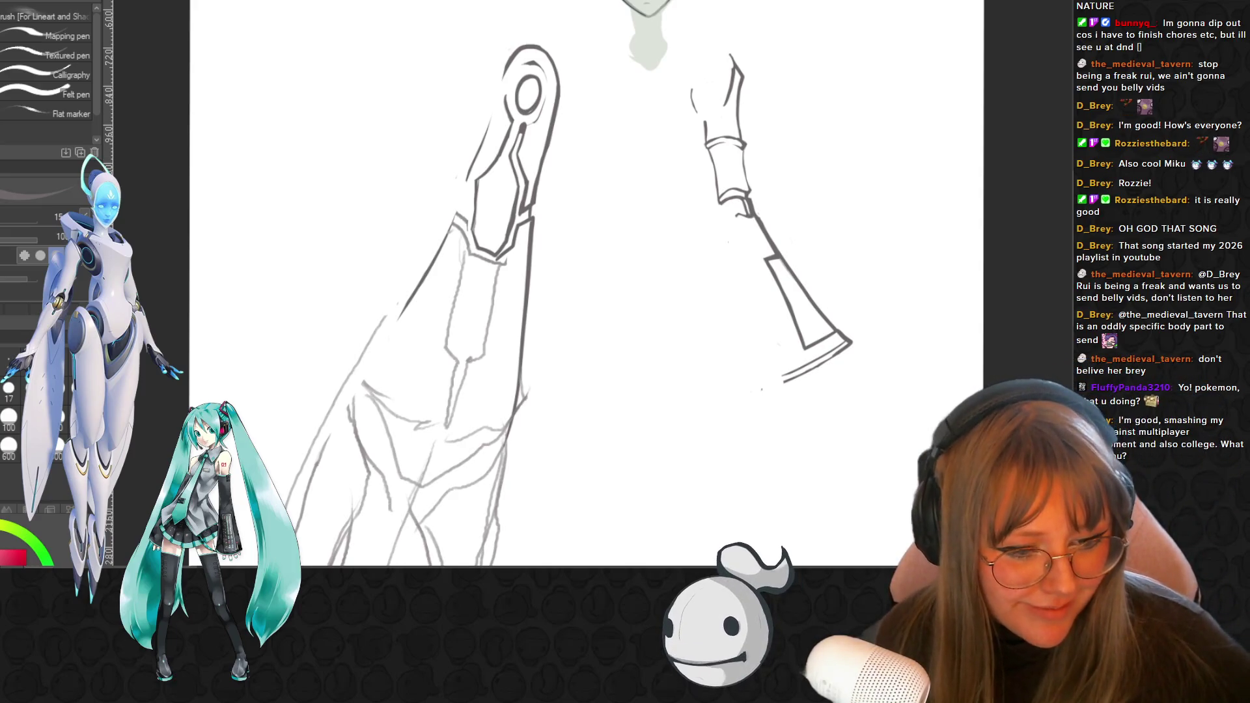
pyautogui.hotkey('ctrl', 'z')
pyautogui.hotkey('ctrl', '0')
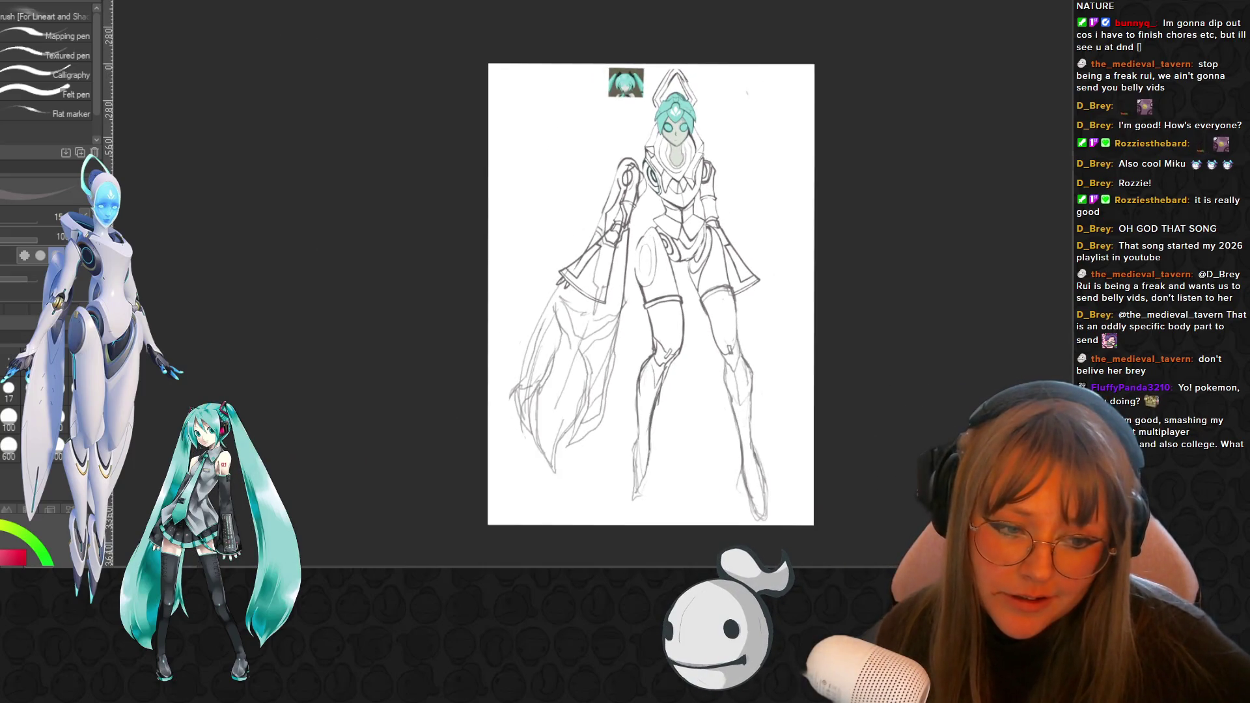
# - Undo the recent left-arm ink strokes after toggling redo/undo to compare them
pyautogui.hotkey('ctrl', 'z')
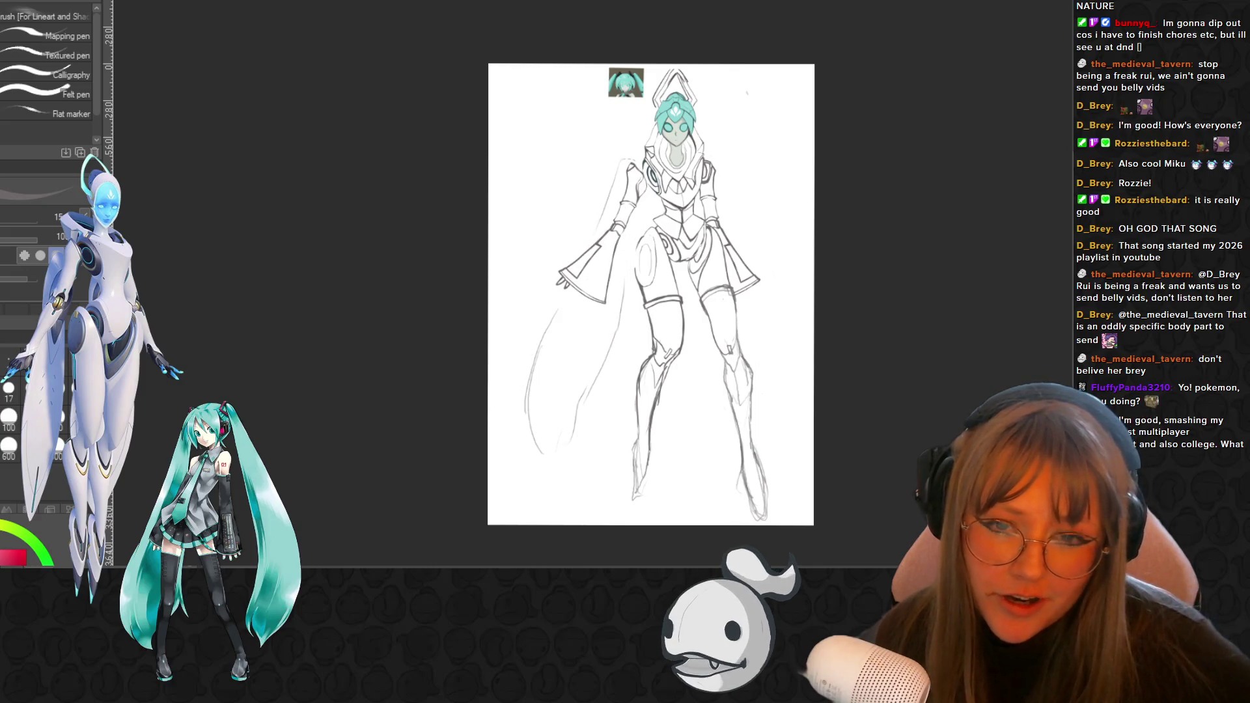
pyautogui.hotkey('ctrl', 'y')
pyautogui.hotkey('ctrl', 'z')
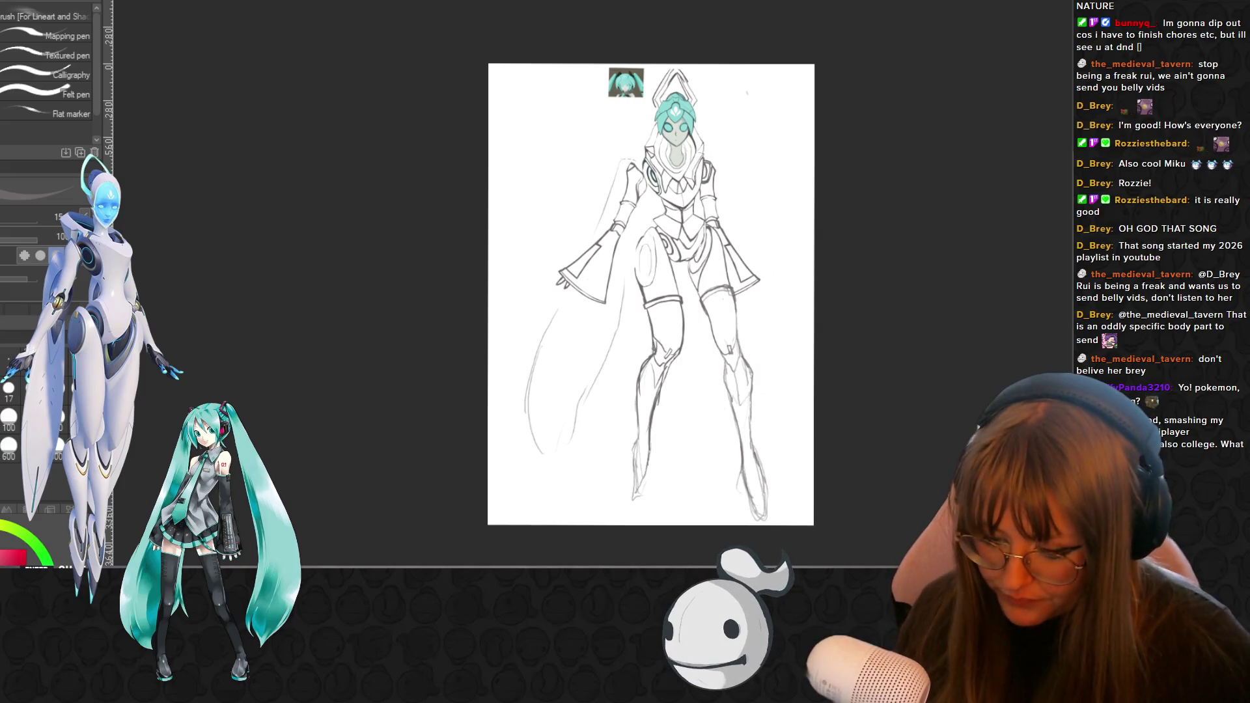
pyautogui.scroll(1, 720, 230)
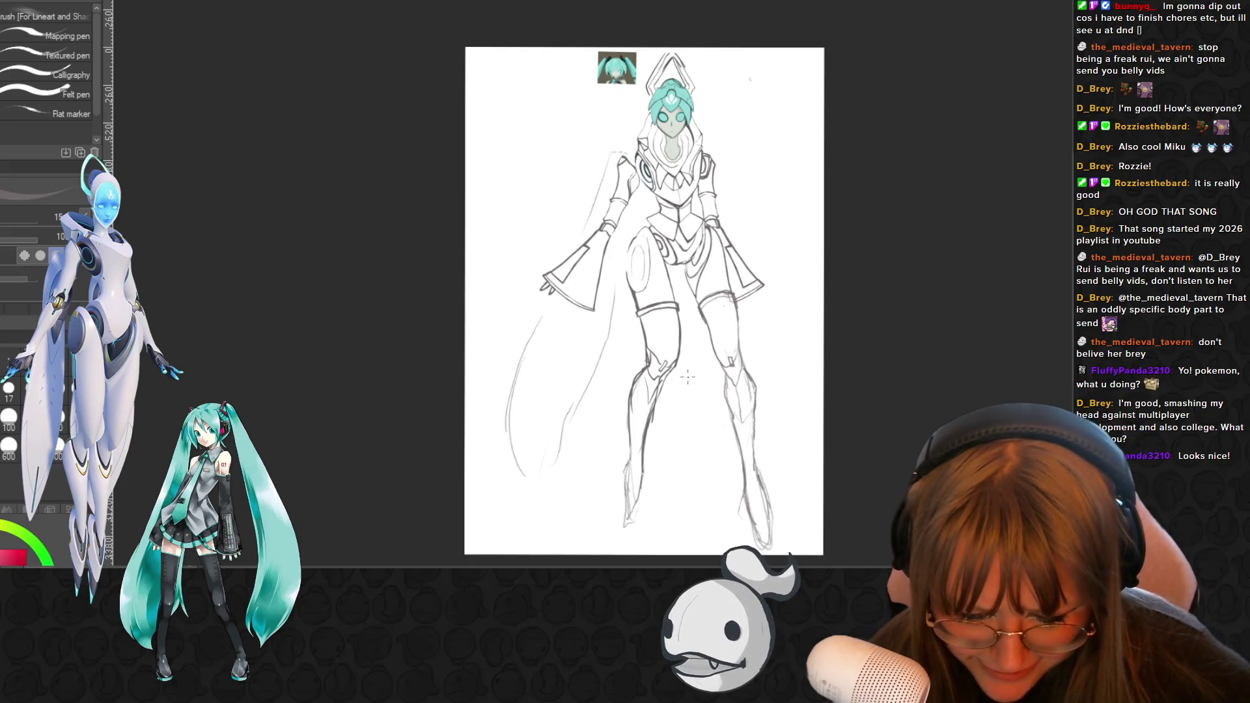
pyautogui.scroll(2, 596, 403)
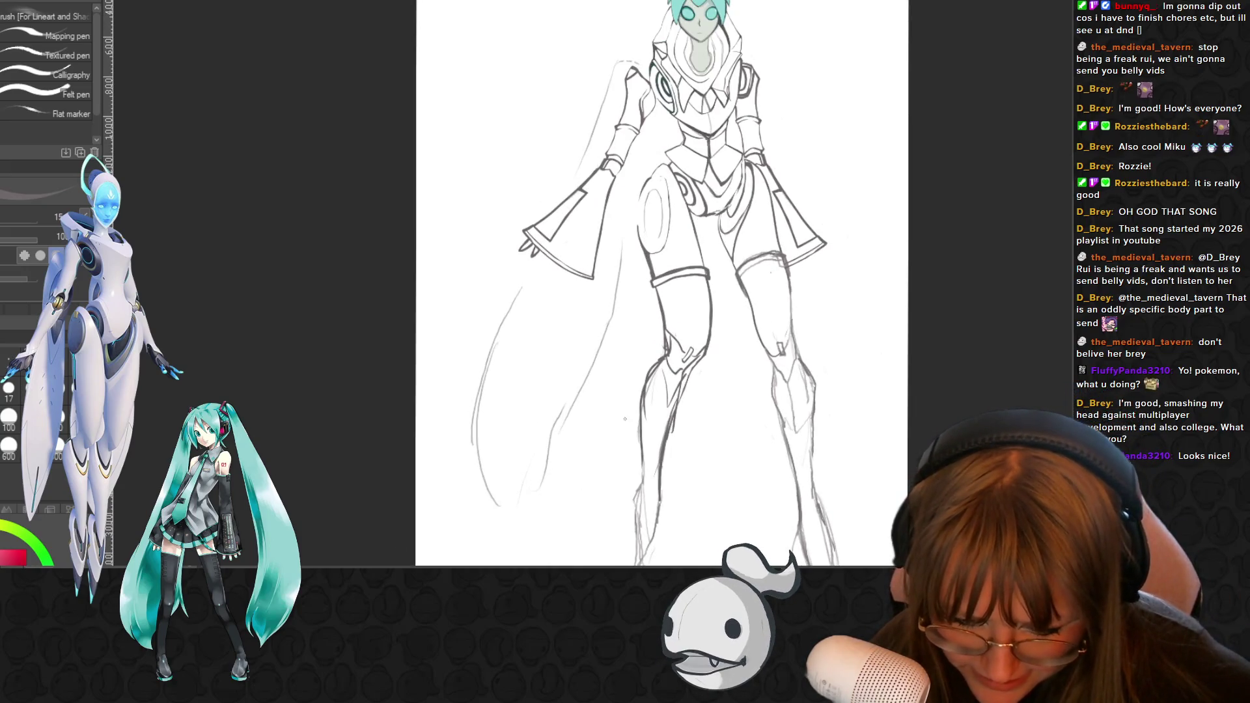
pyautogui.scroll(-1, 924, 430)
pyautogui.scroll(2, 924, 430)
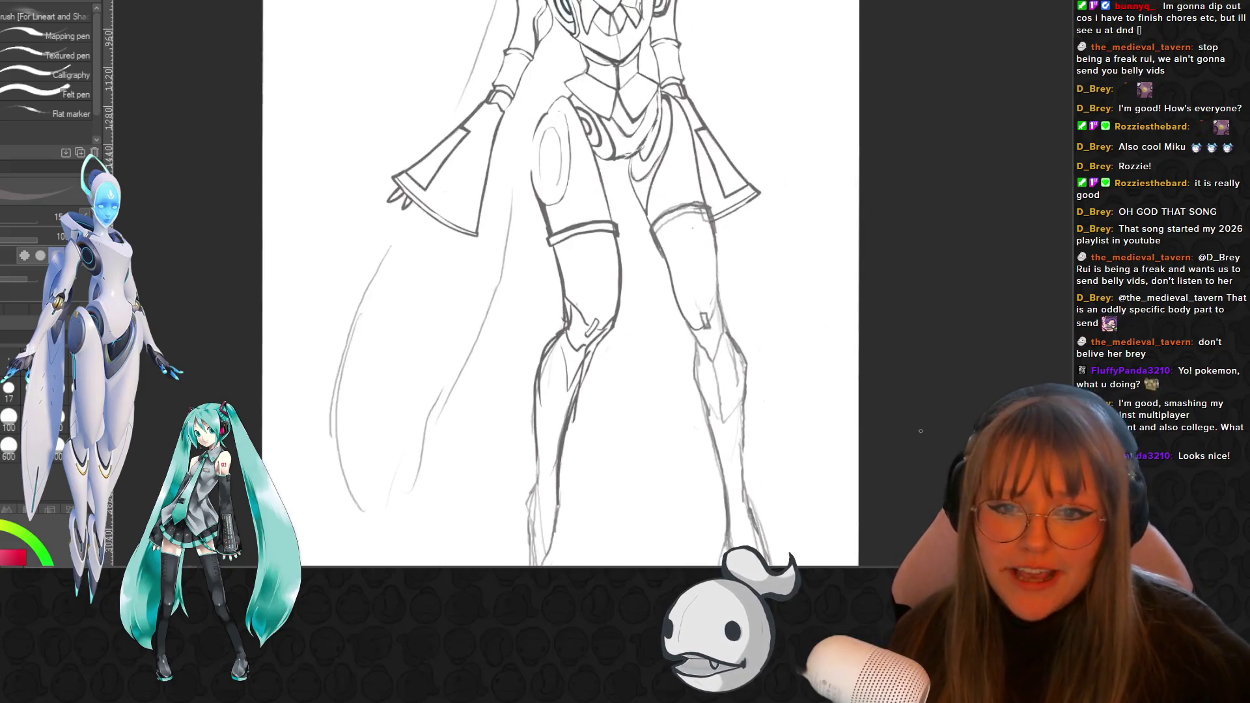
pyautogui.scroll(2, 924, 431)
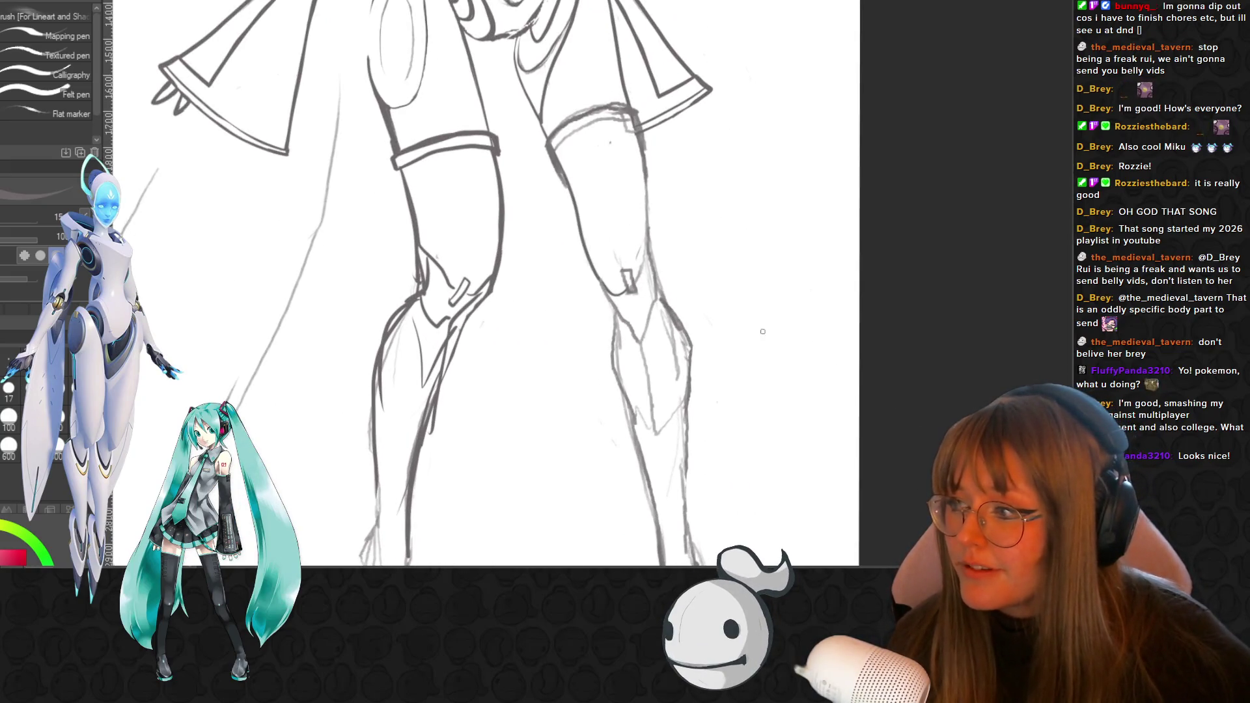
pyautogui.scroll(1, 797, 277)
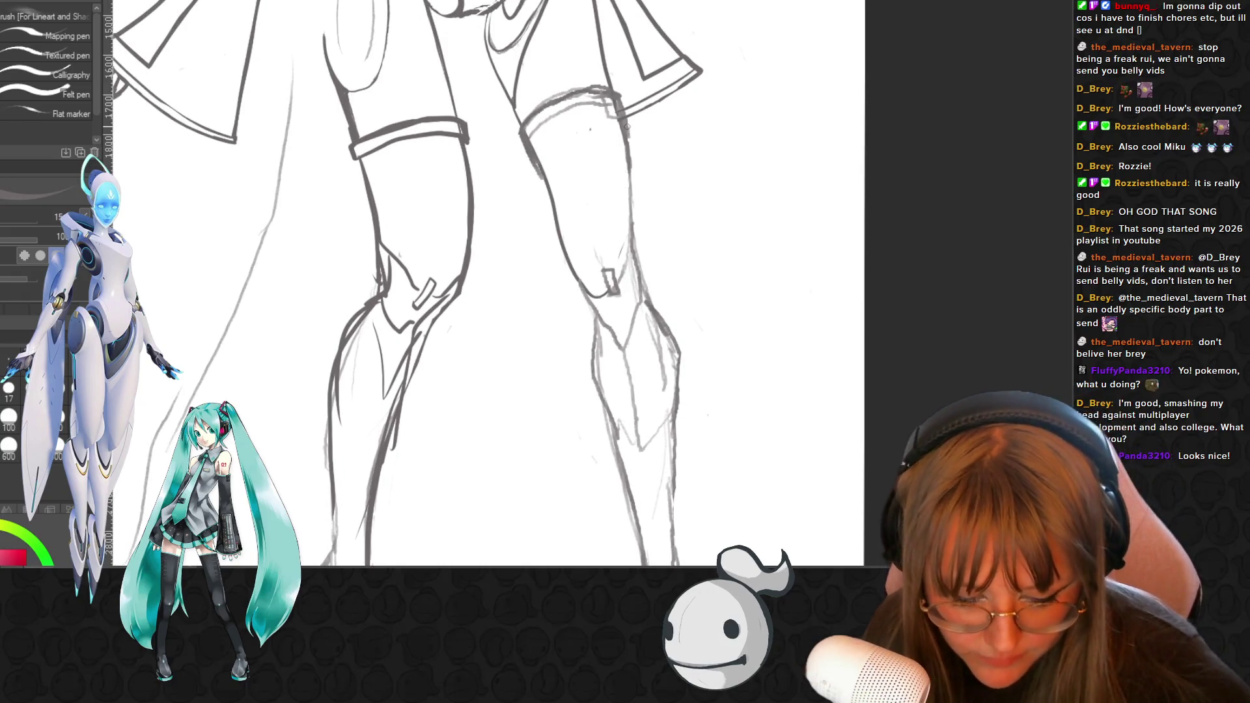
# - Ink and clean the right thigh outline down to a short knee-plate line, alternating pen and eraser
pyautogui.press('e')
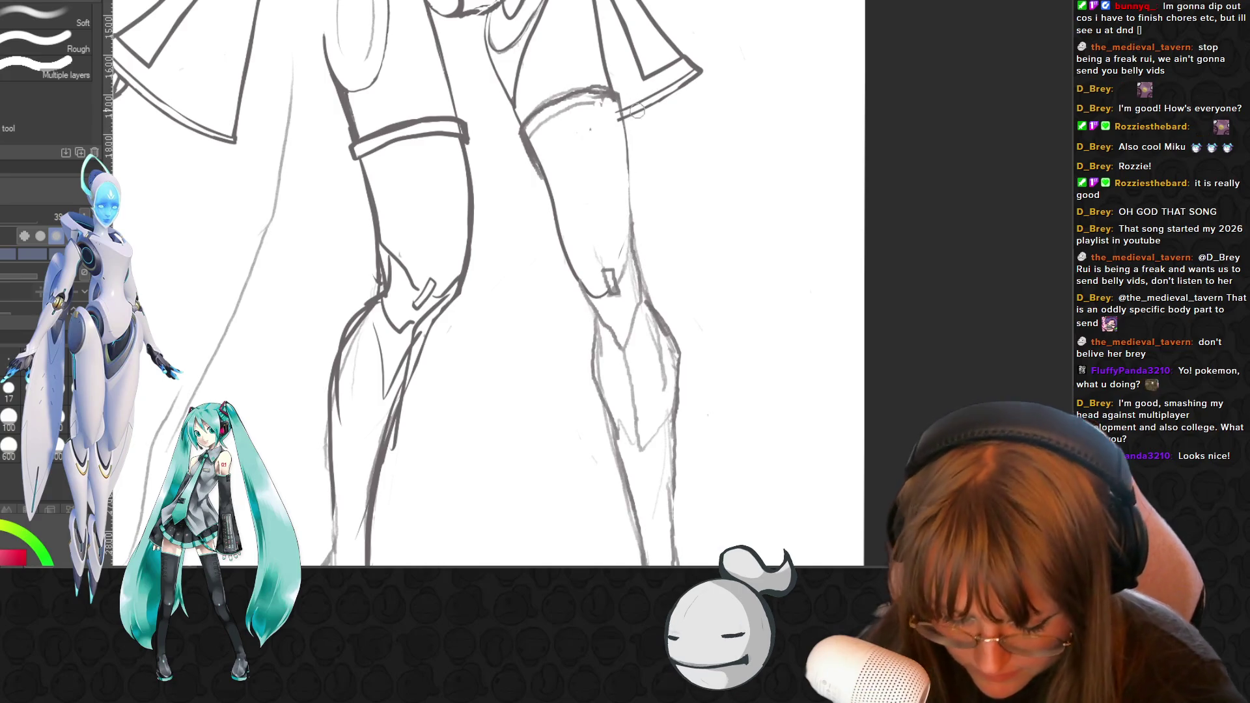
pyautogui.press('p')
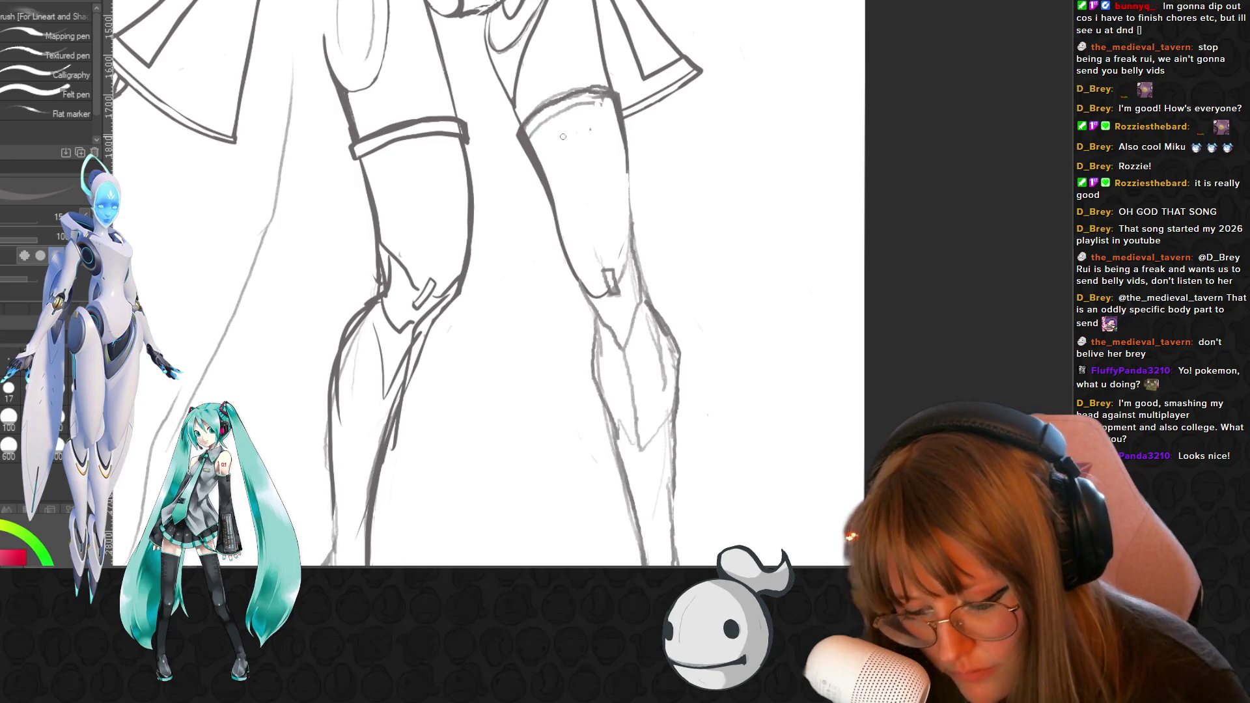
pyautogui.press('e')
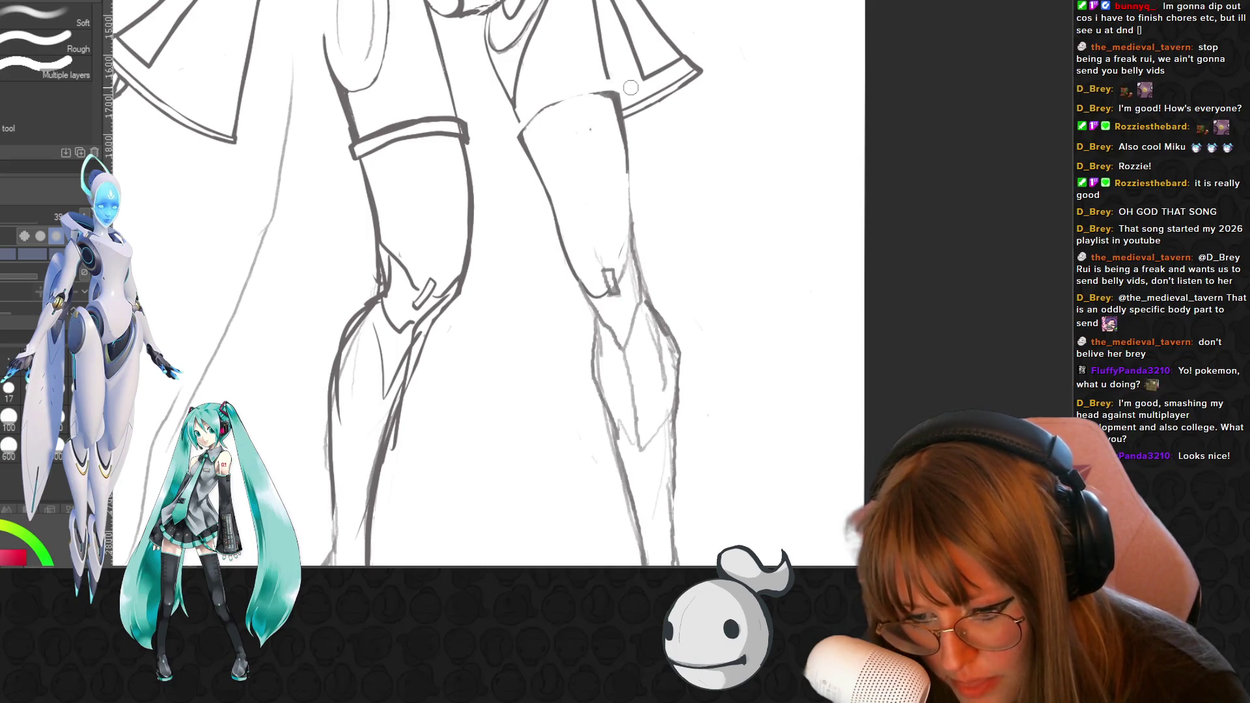
pyautogui.press('p')
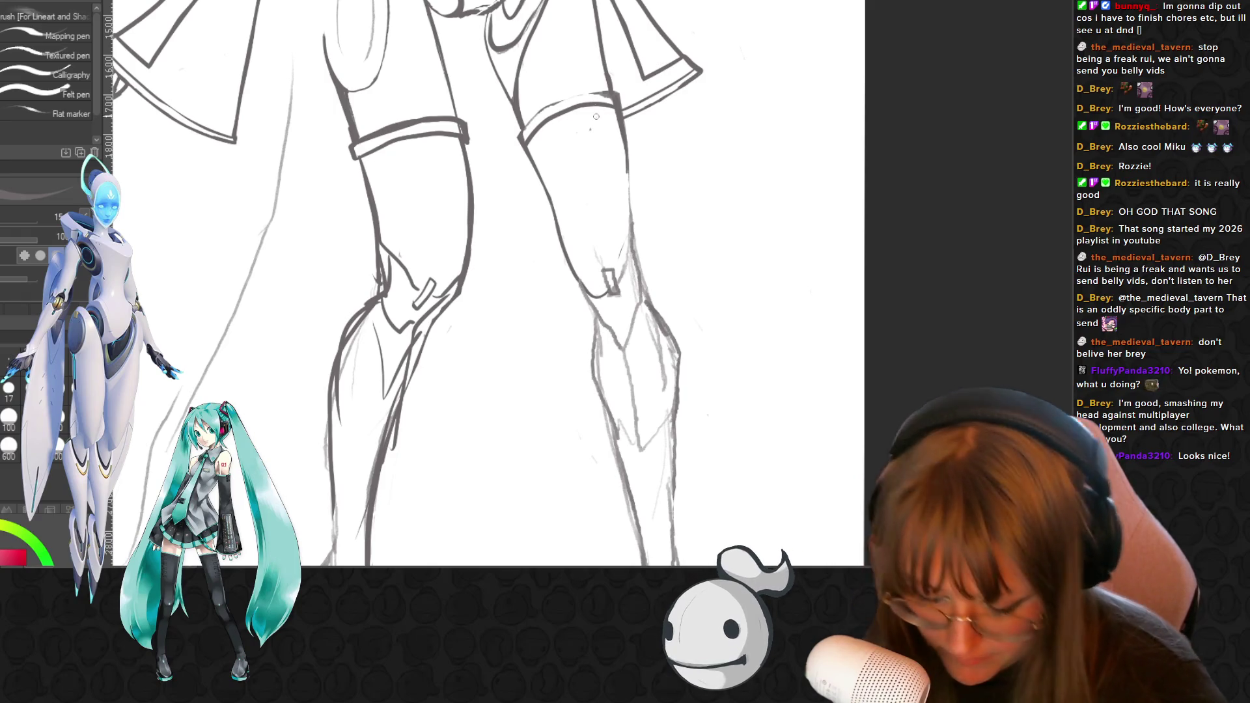
pyautogui.press('e')
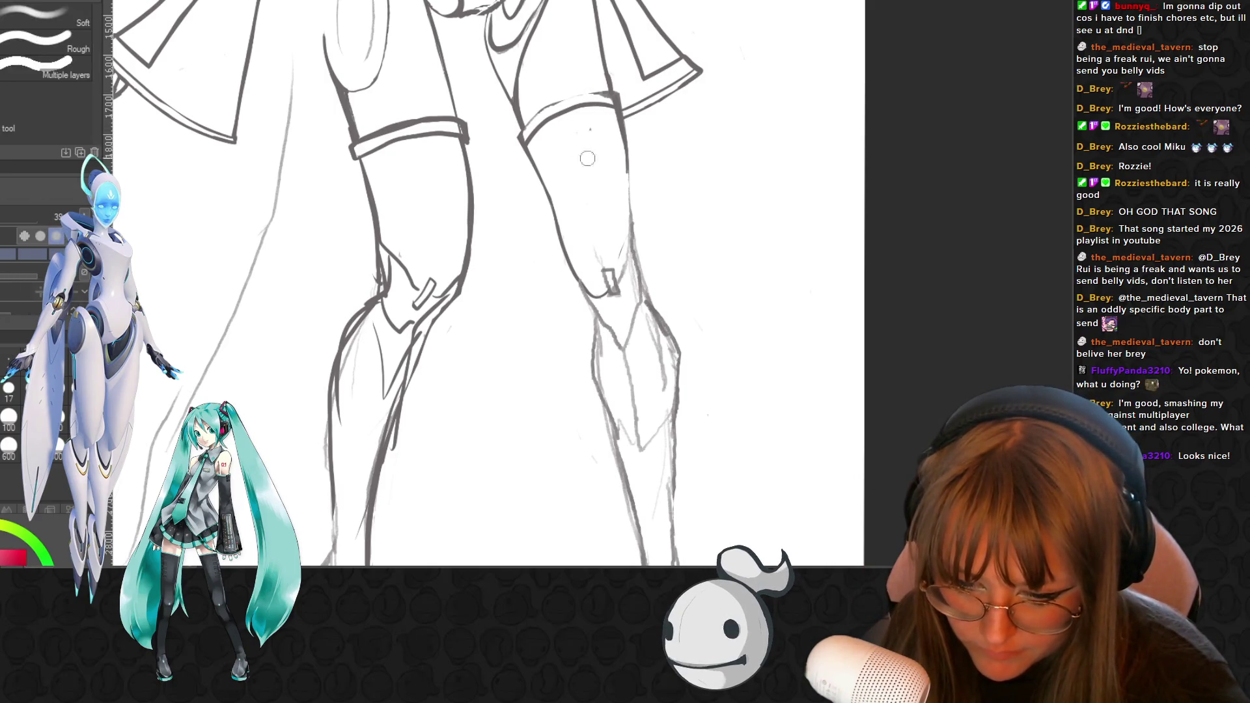
pyautogui.press('p')
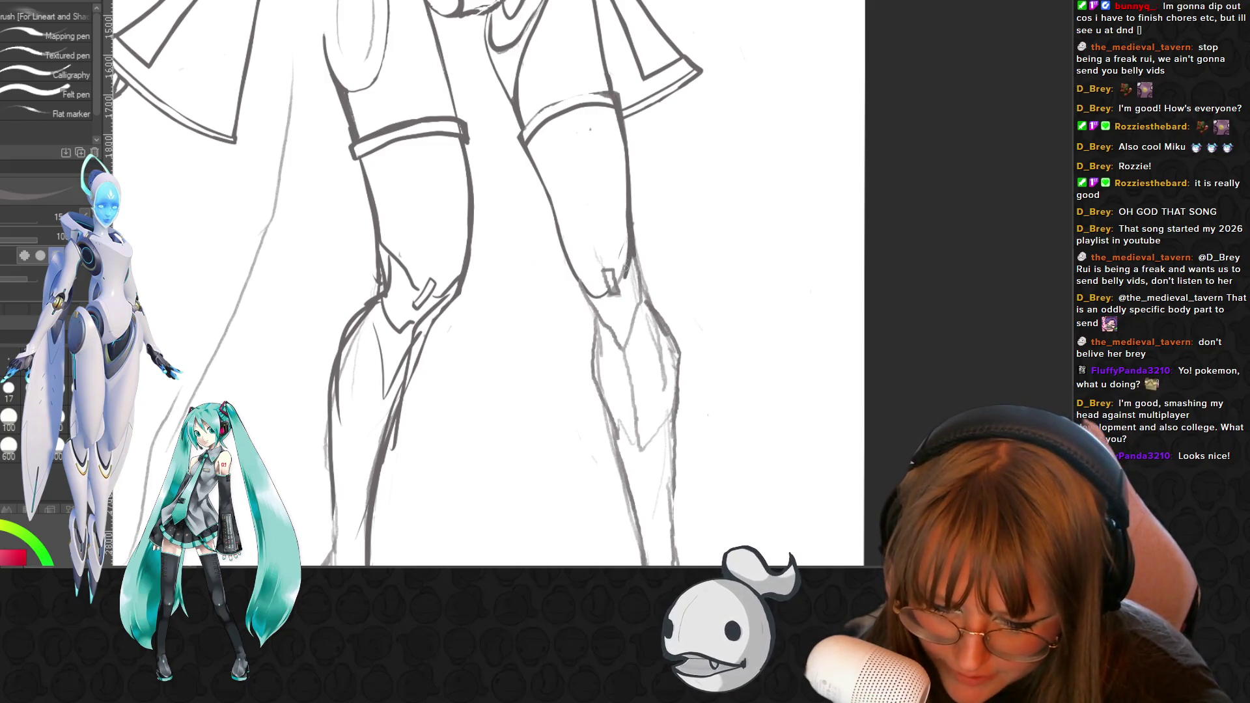
pyautogui.press('e')
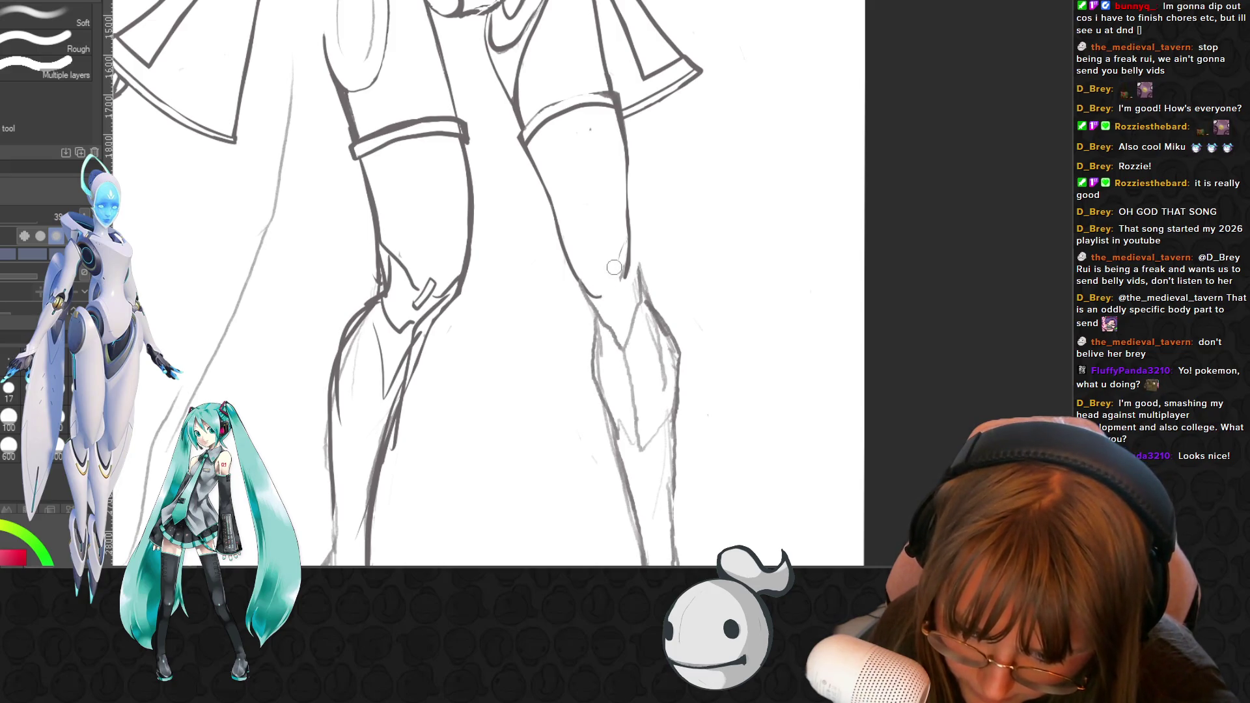
pyautogui.press('p')
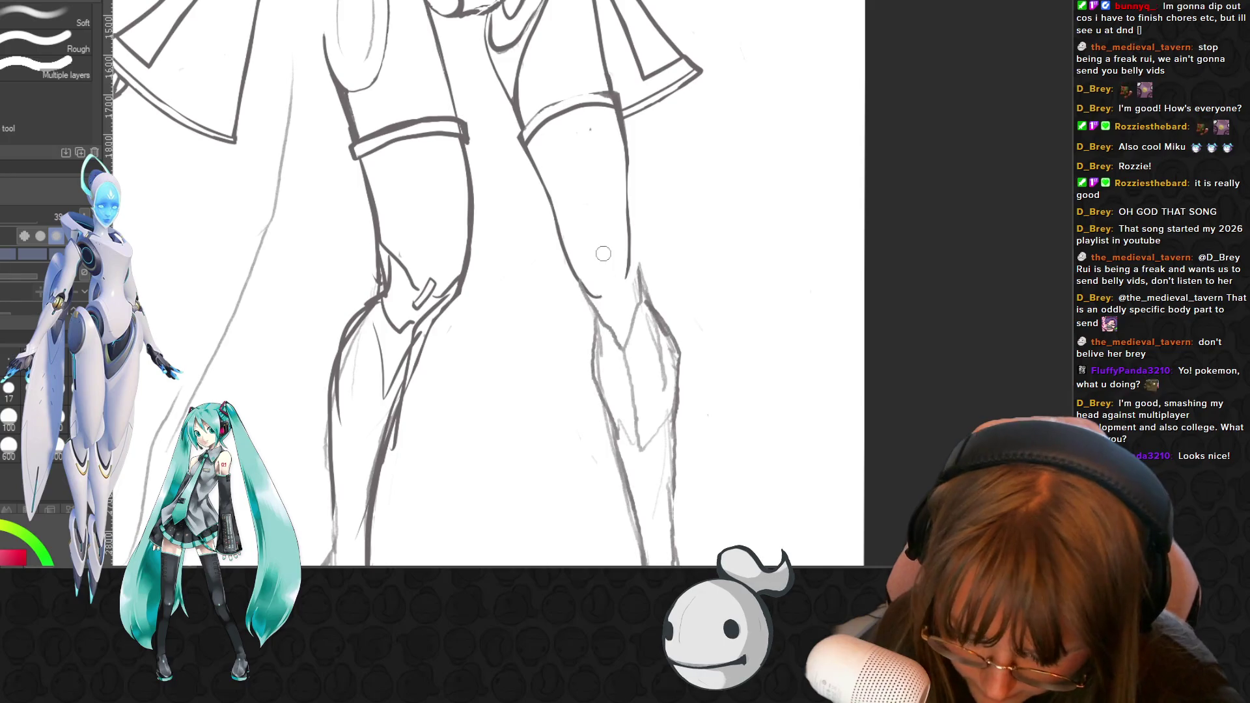
pyautogui.moveTo(599, 275); pyautogui.dragTo(606, 297)
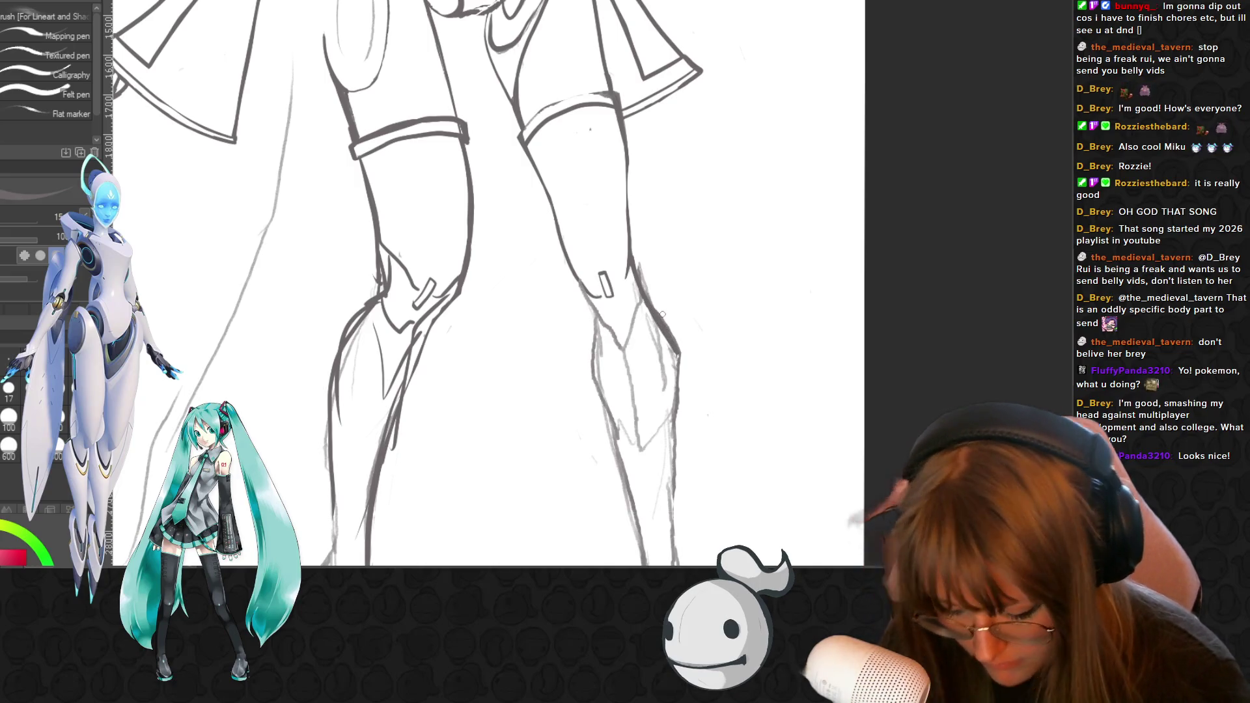
# - Erase the faint sketch lines on the right lower leg while touching up ink
pyautogui.press('e')
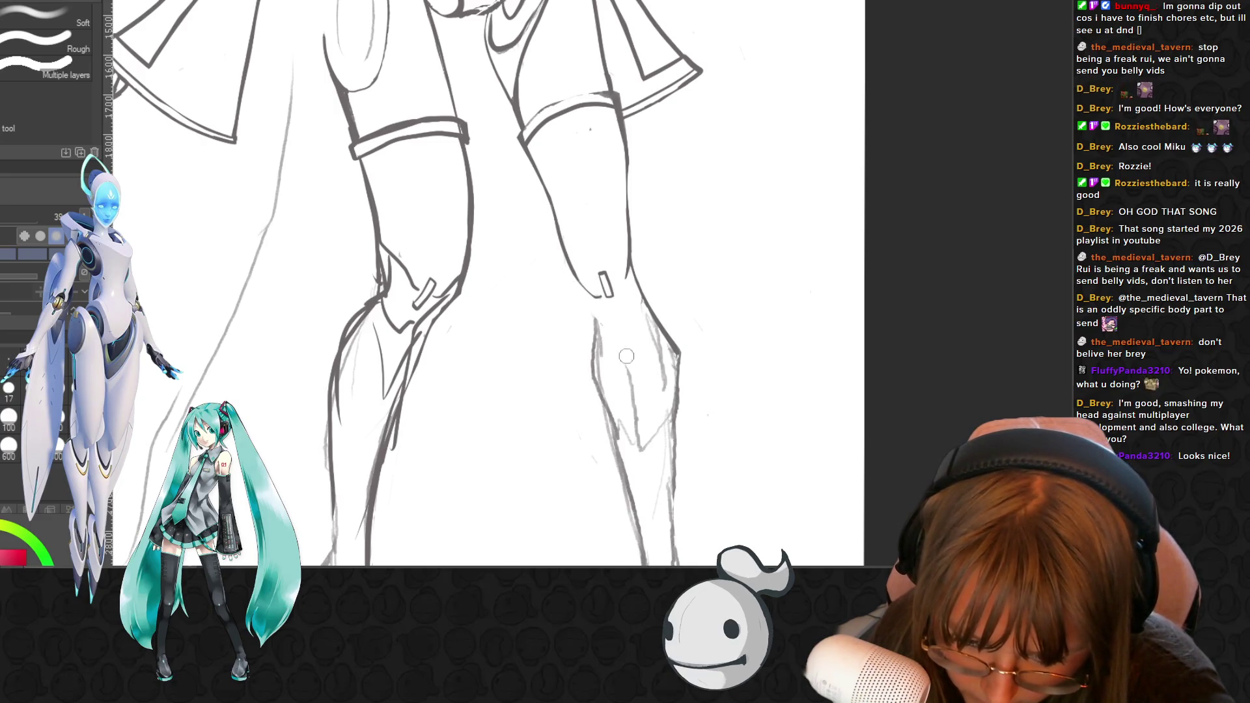
pyautogui.press('p')
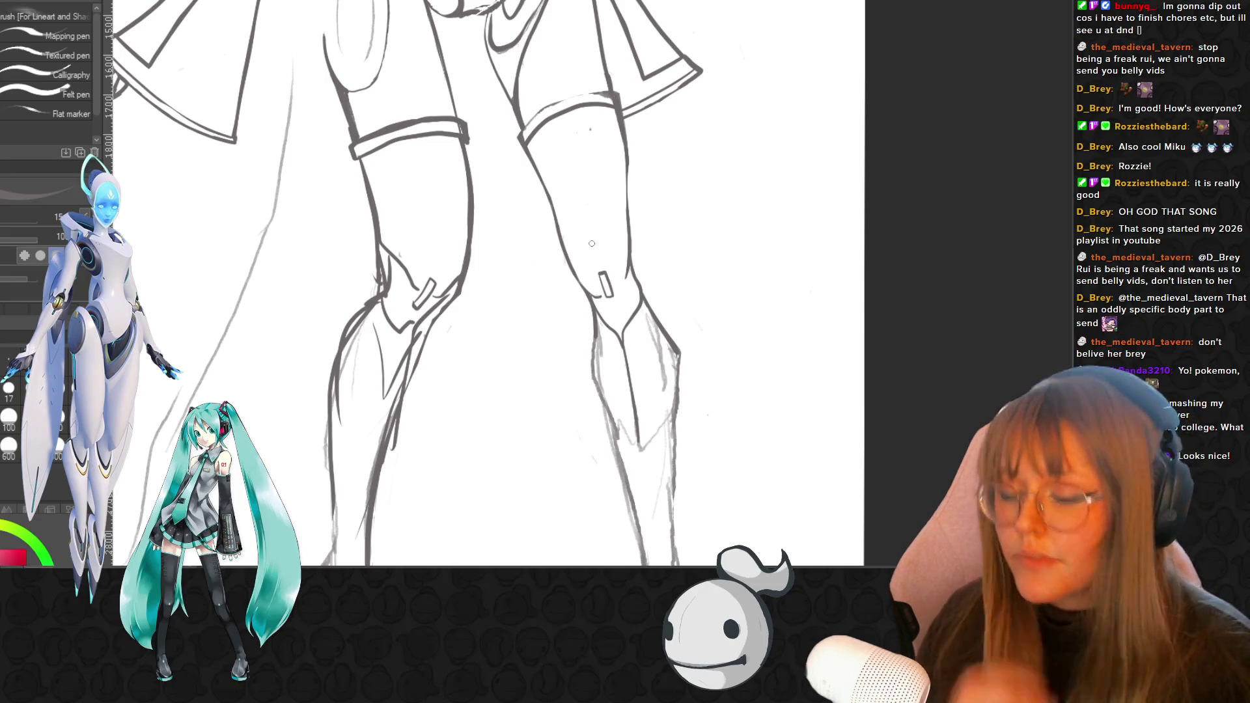
pyautogui.press('e')
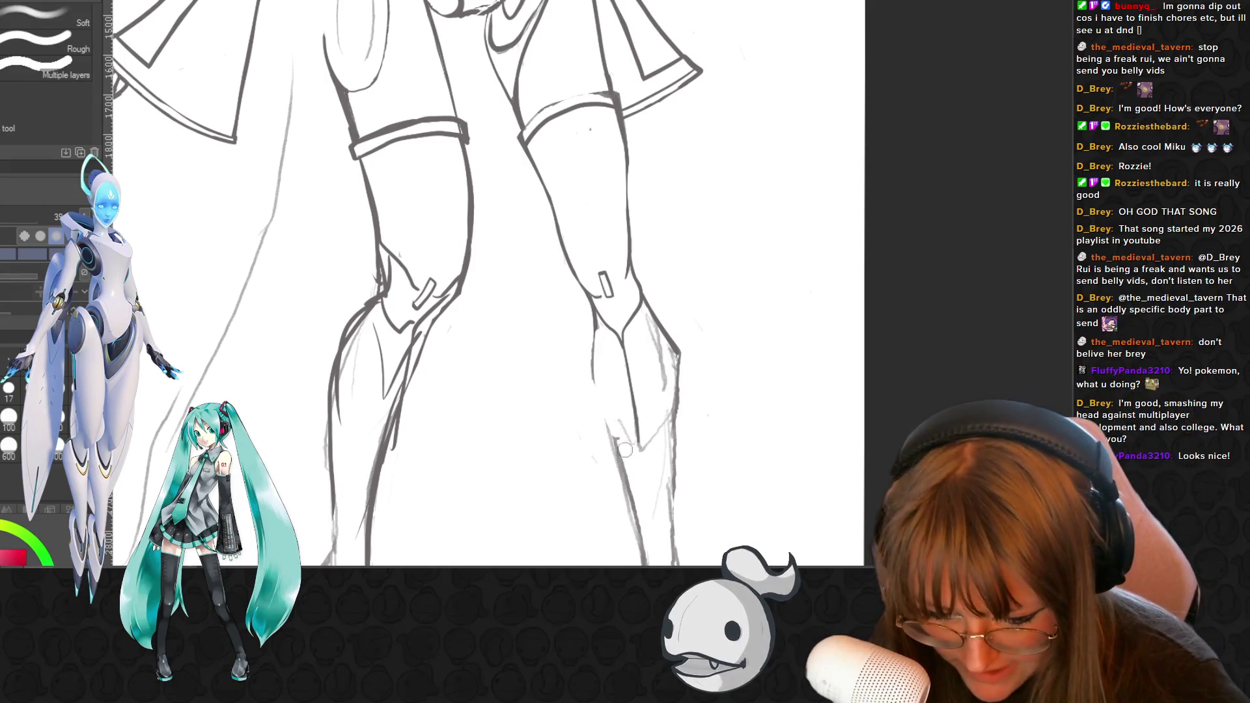
pyautogui.moveTo(600, 339); pyautogui.dragTo(614, 431)
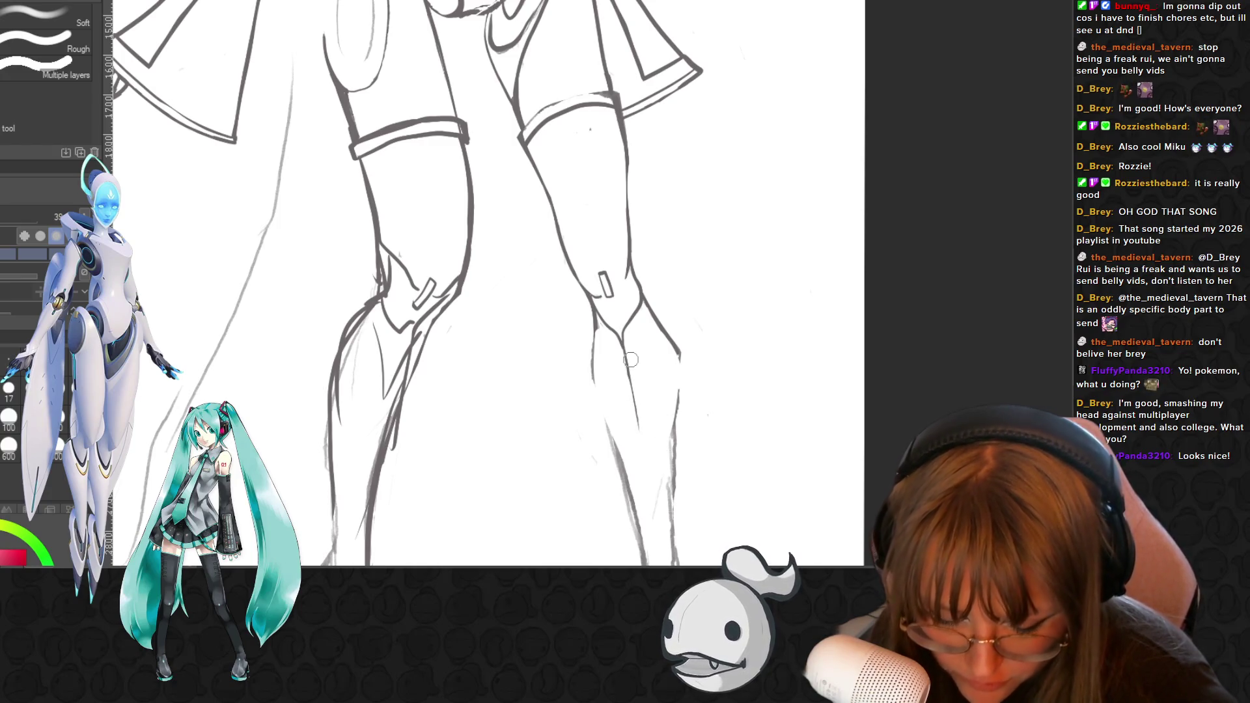
pyautogui.scroll(-2, 630, 359)
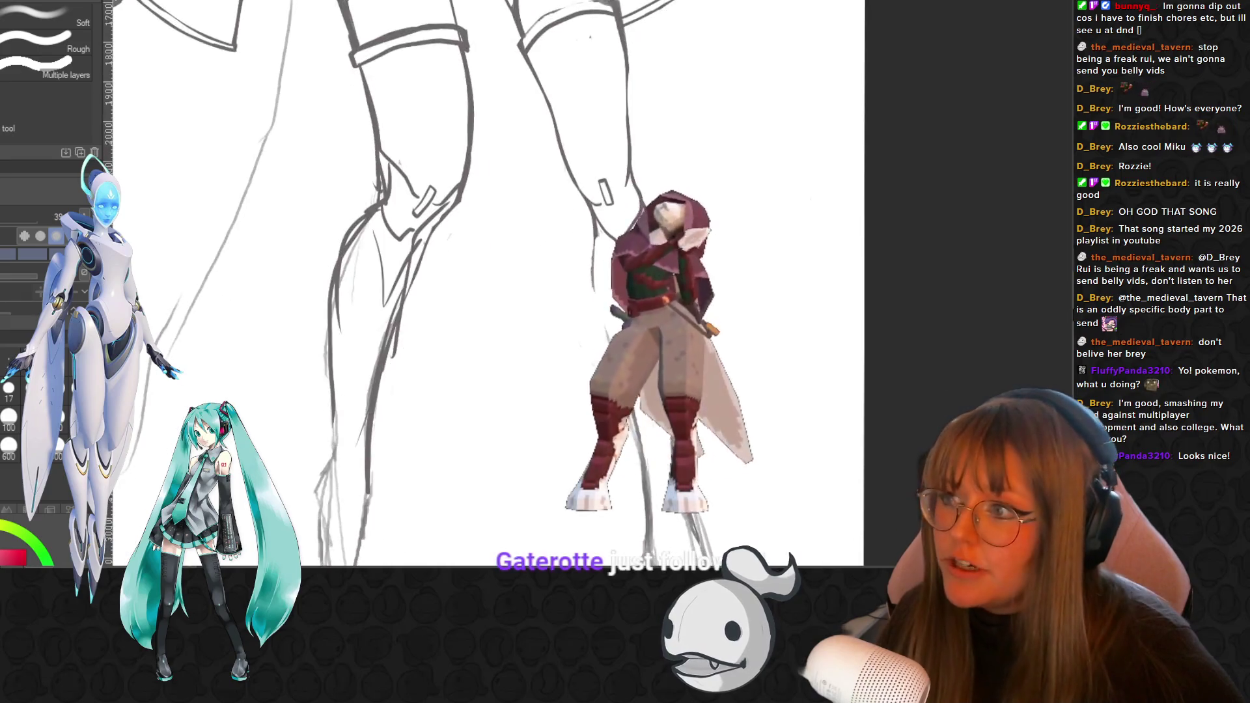
pyautogui.scroll(1, 638, 147)
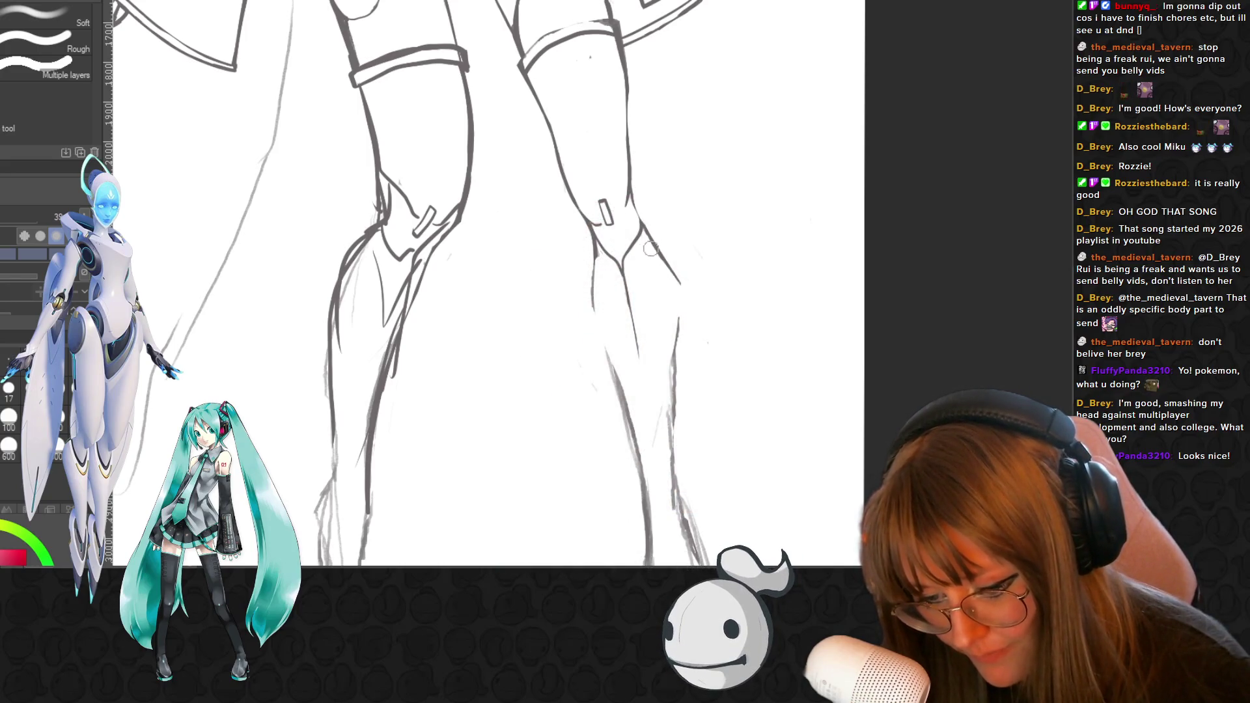
# - Ink a short stroke along the right leg's outer outline below the knee
pyautogui.press('b')
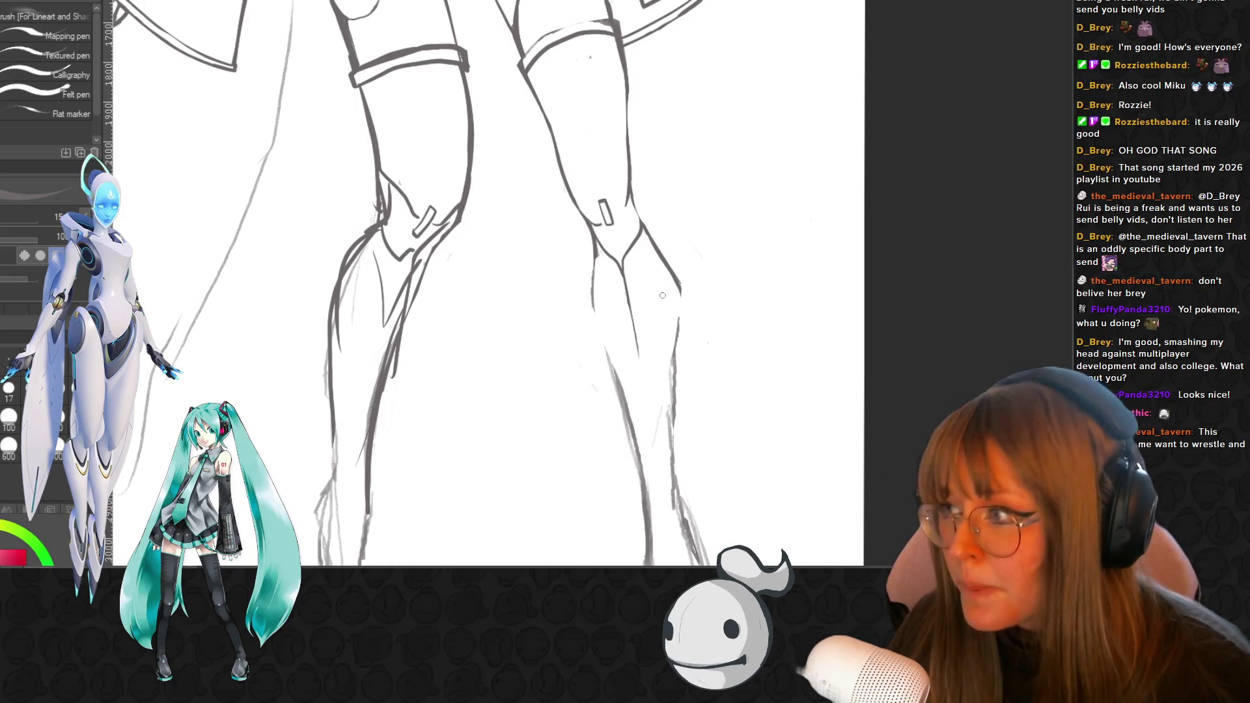
pyautogui.moveTo(681, 304)
pyautogui.mouseDown()
pyautogui.moveTo(678, 336)
pyautogui.moveTo(668, 268)
pyautogui.mouseUp()
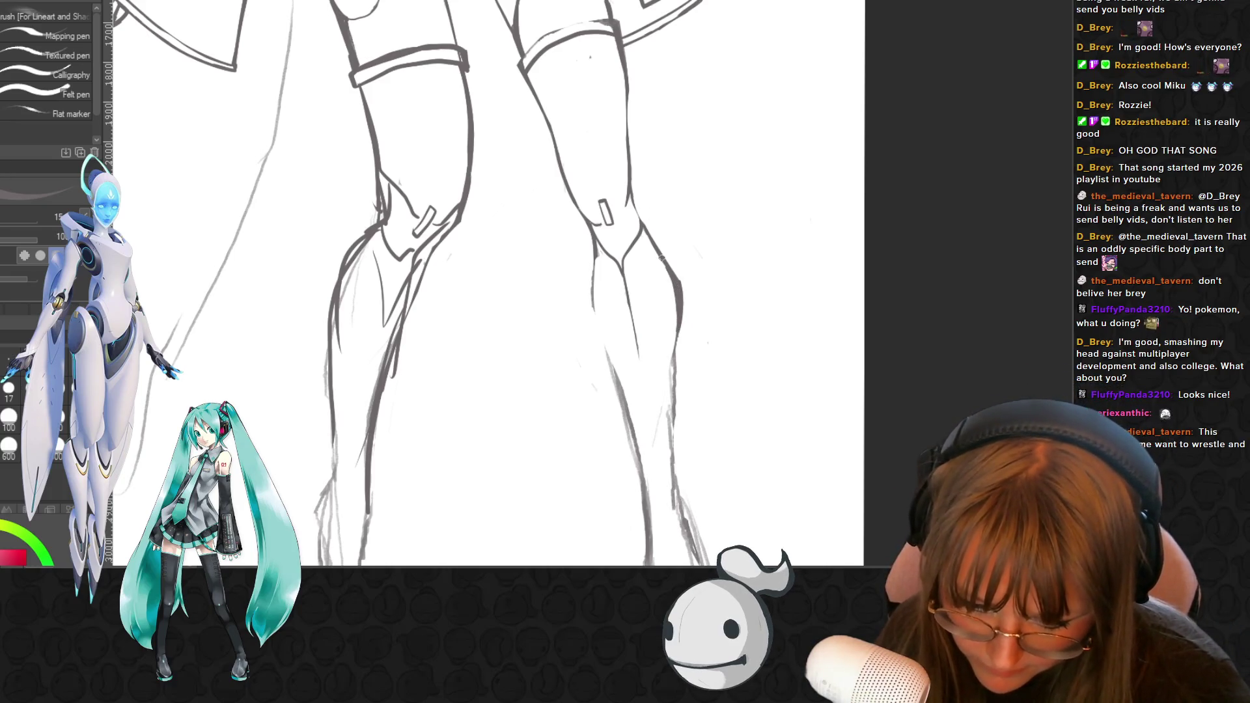
pyautogui.press('e')
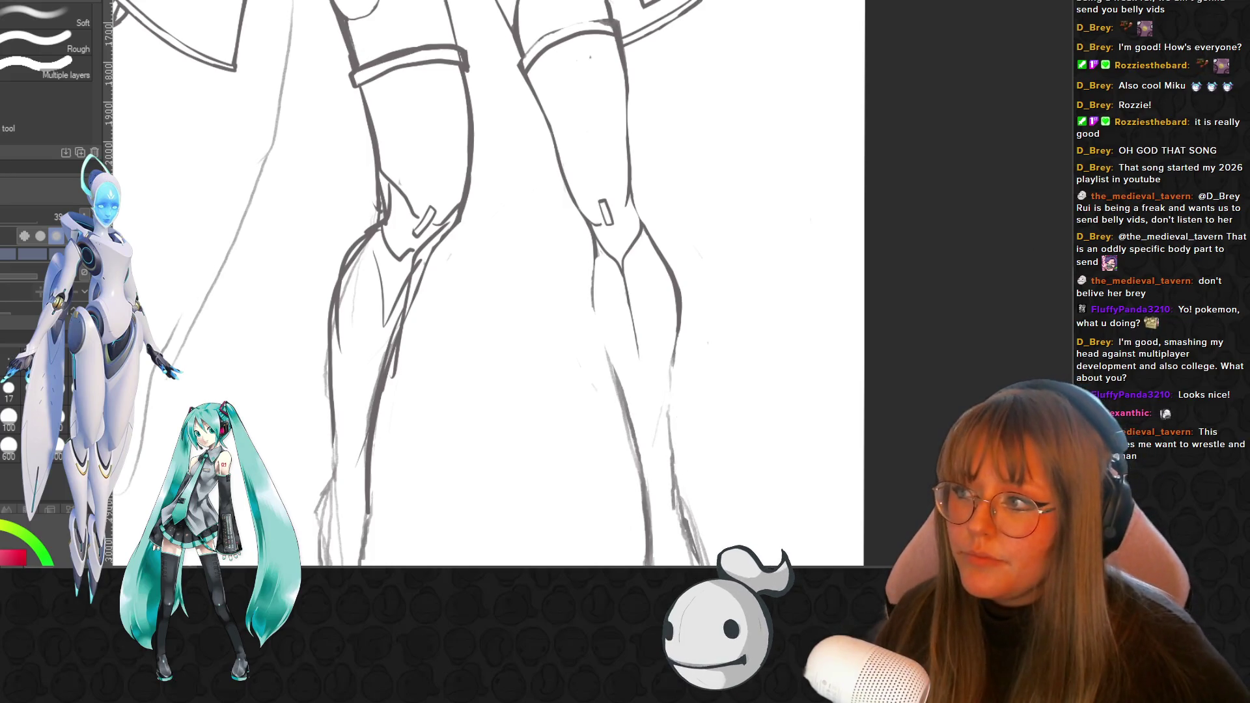
pyautogui.scroll(-3, 488, 284)
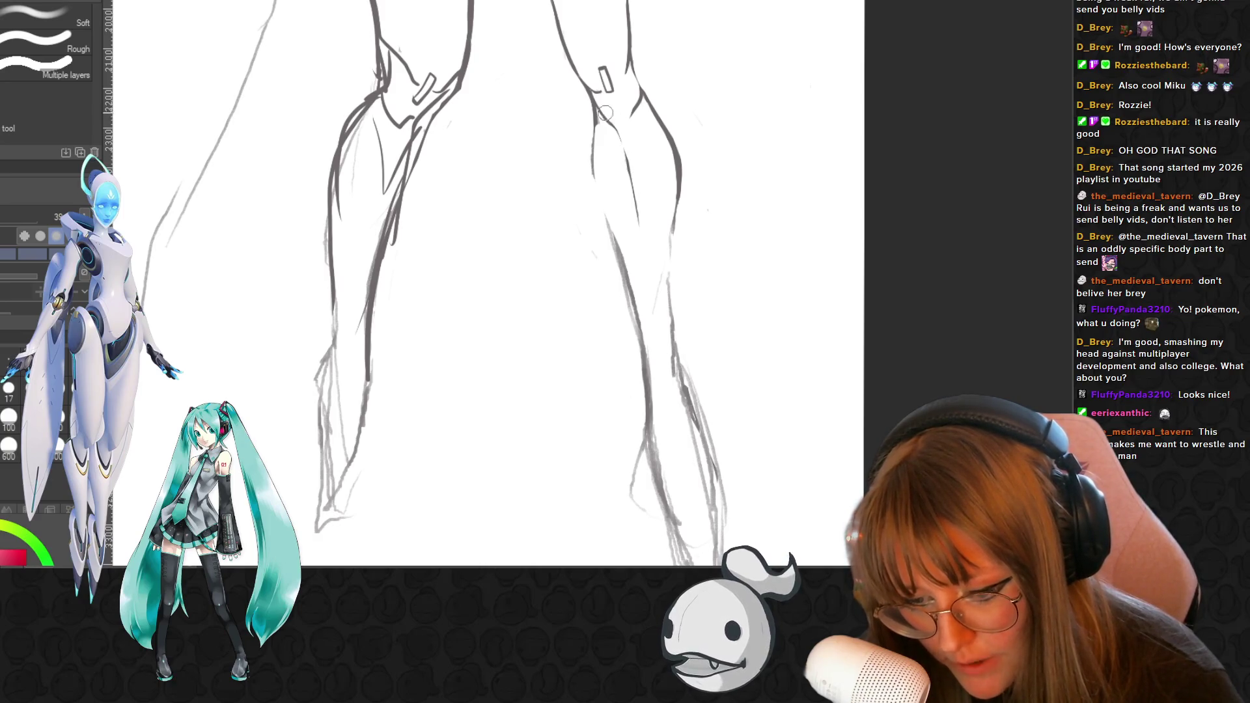
pyautogui.press('p')
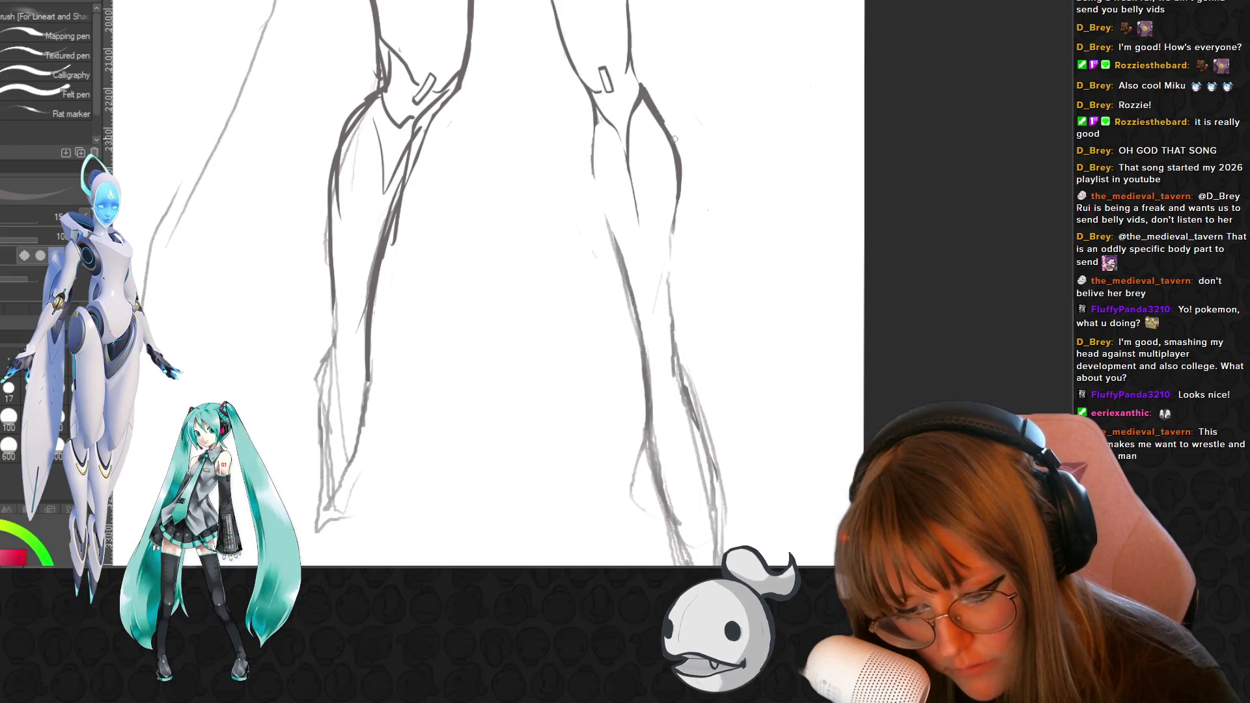
pyautogui.press('e')
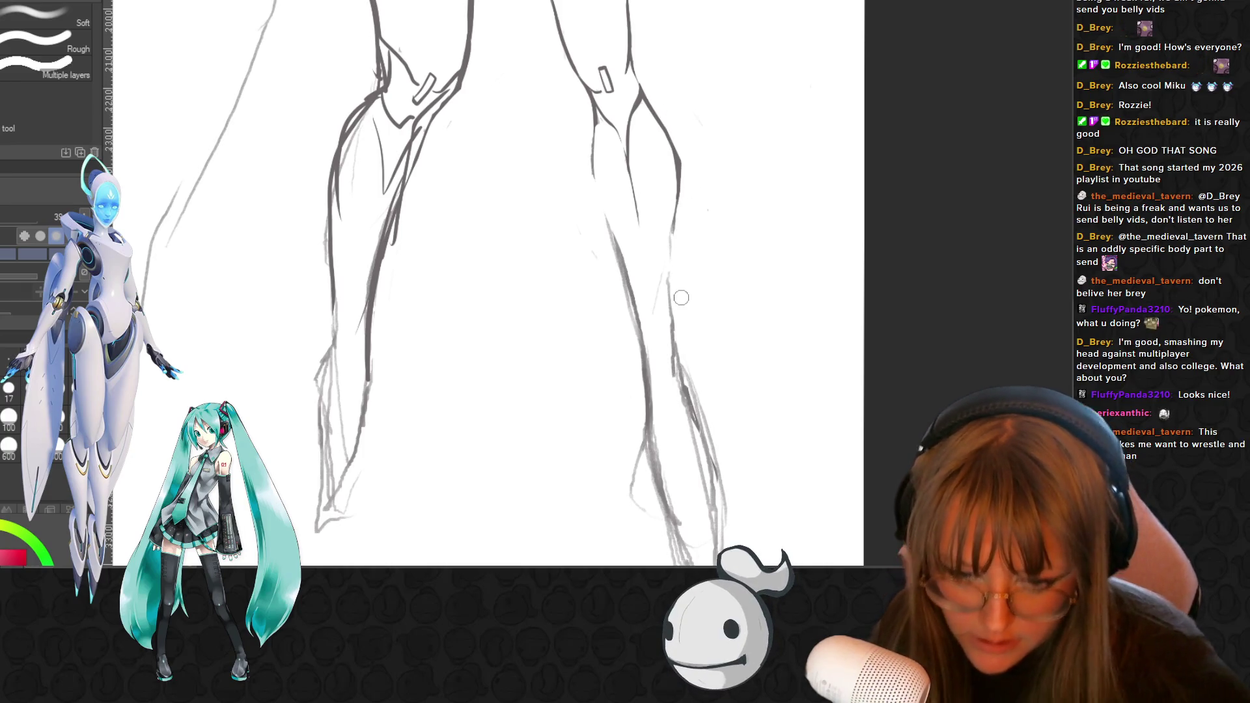
pyautogui.scroll(-2, 689, 169)
pyautogui.scroll(-2, 771, 105)
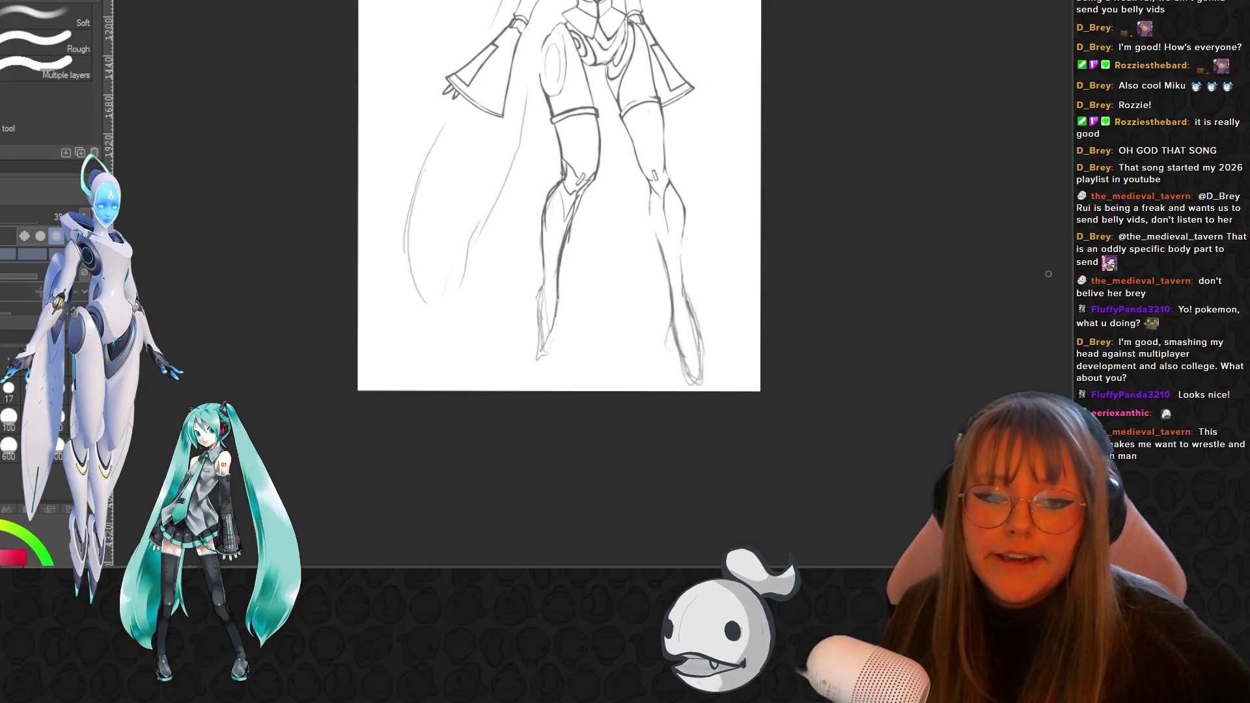
pyautogui.scroll(1, 1048, 274)
pyautogui.scroll(1, 1048, 274)
pyautogui.scroll(1, 1048, 274)
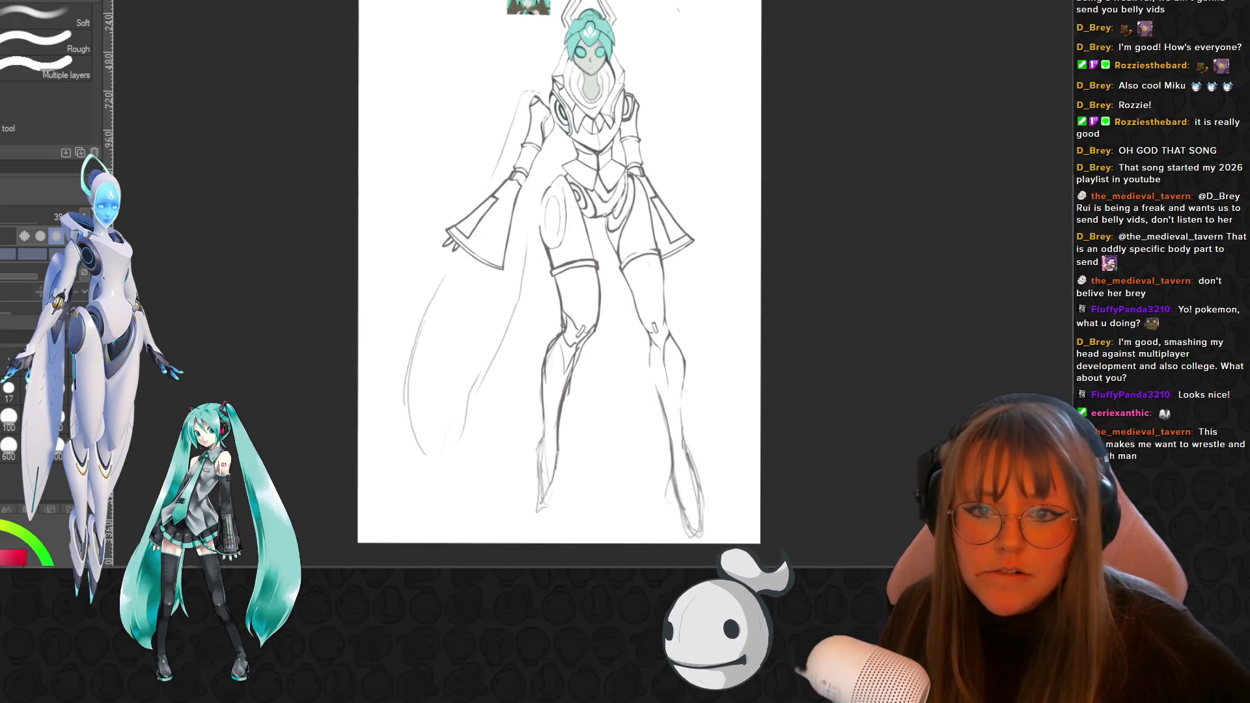
pyautogui.scroll(1, 559, 273)
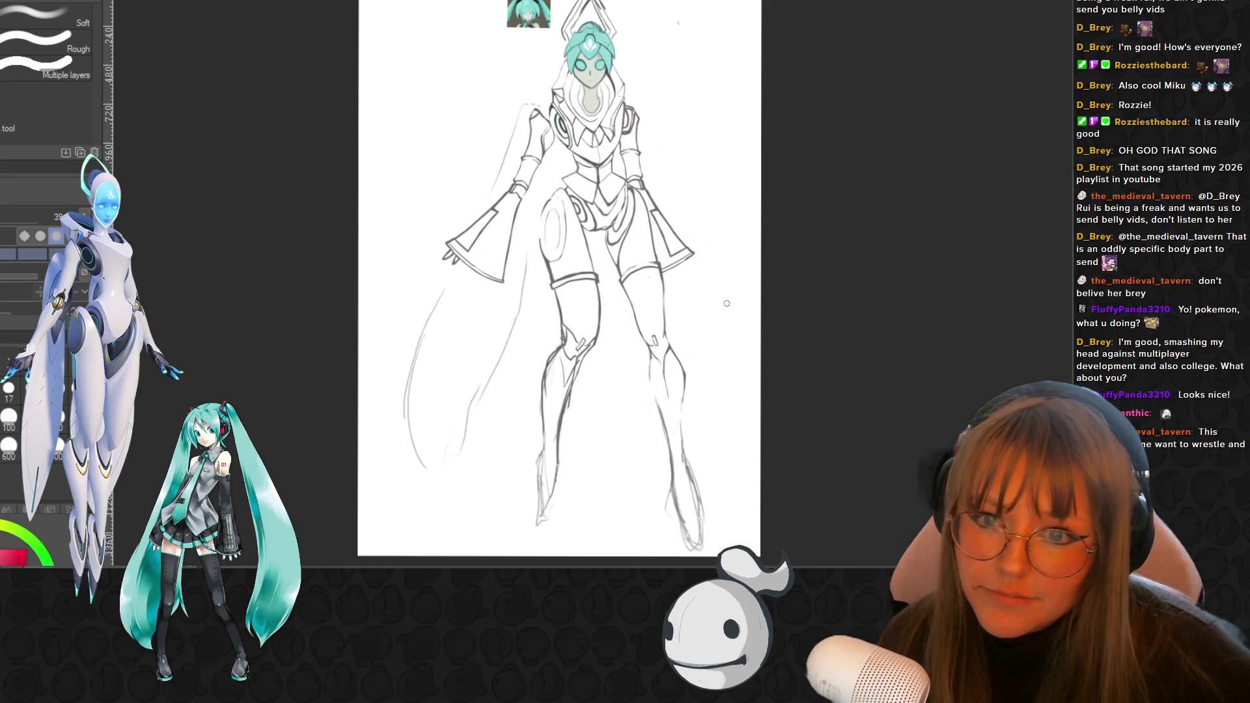
pyautogui.scroll(2, 693, 333)
pyautogui.scroll(2, 723, 381)
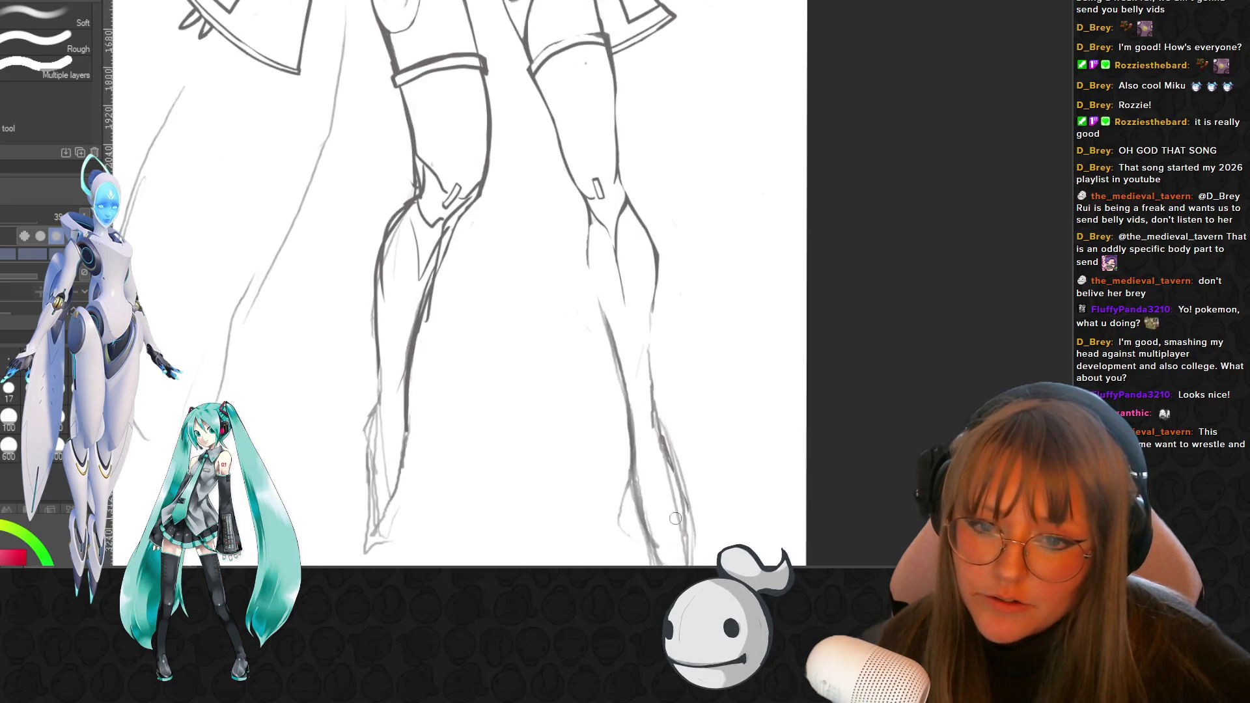
pyautogui.scroll(2, 766, 434)
pyautogui.scroll(1, 767, 434)
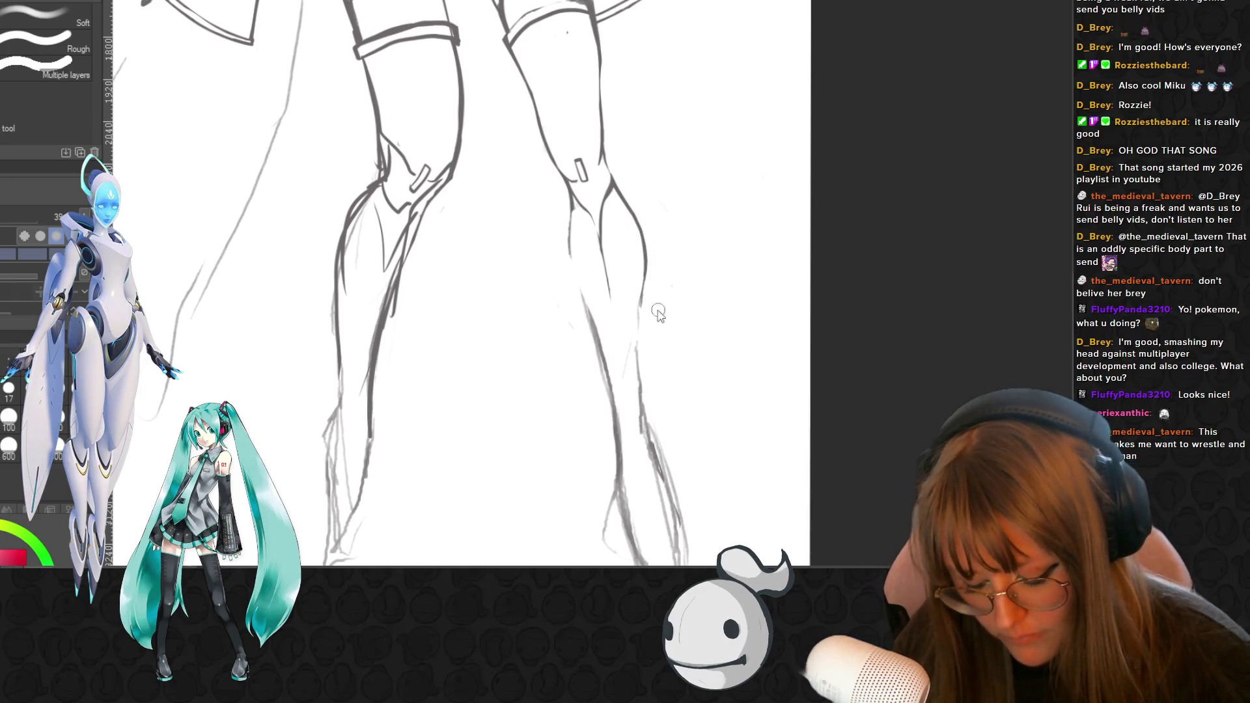
# - Erase the sketch lines running along the inner right calf
pyautogui.press('p')
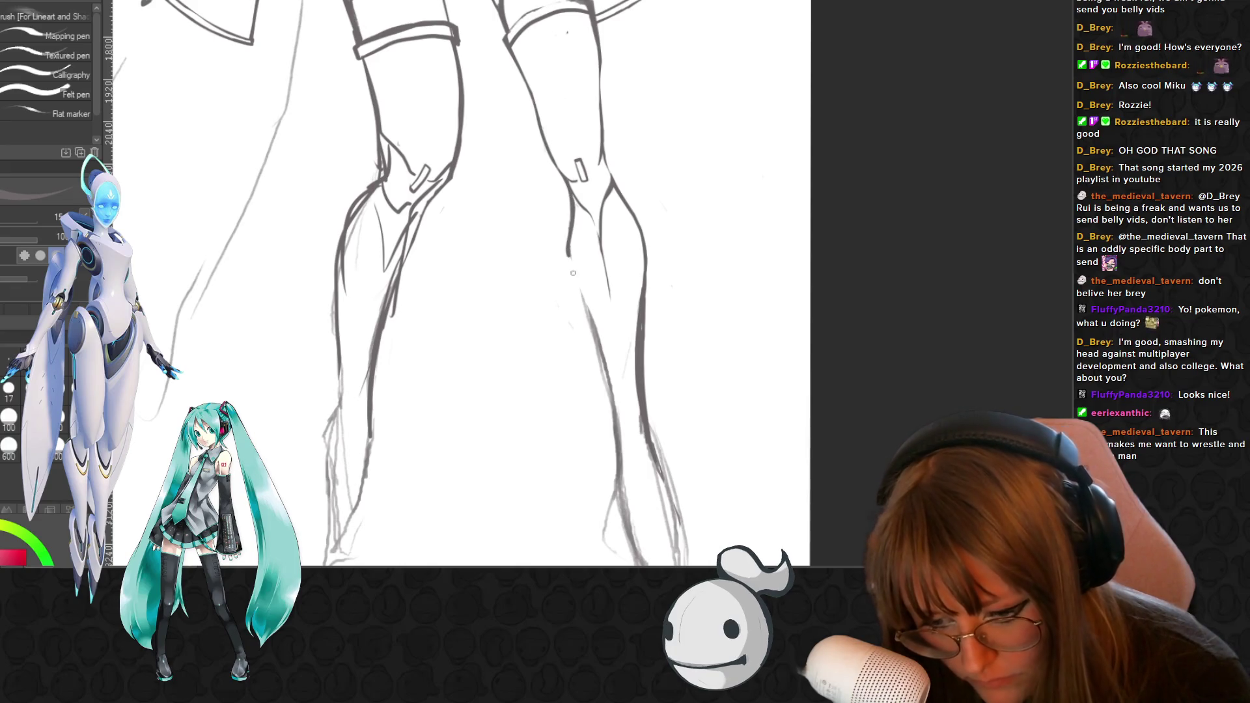
pyautogui.press('e')
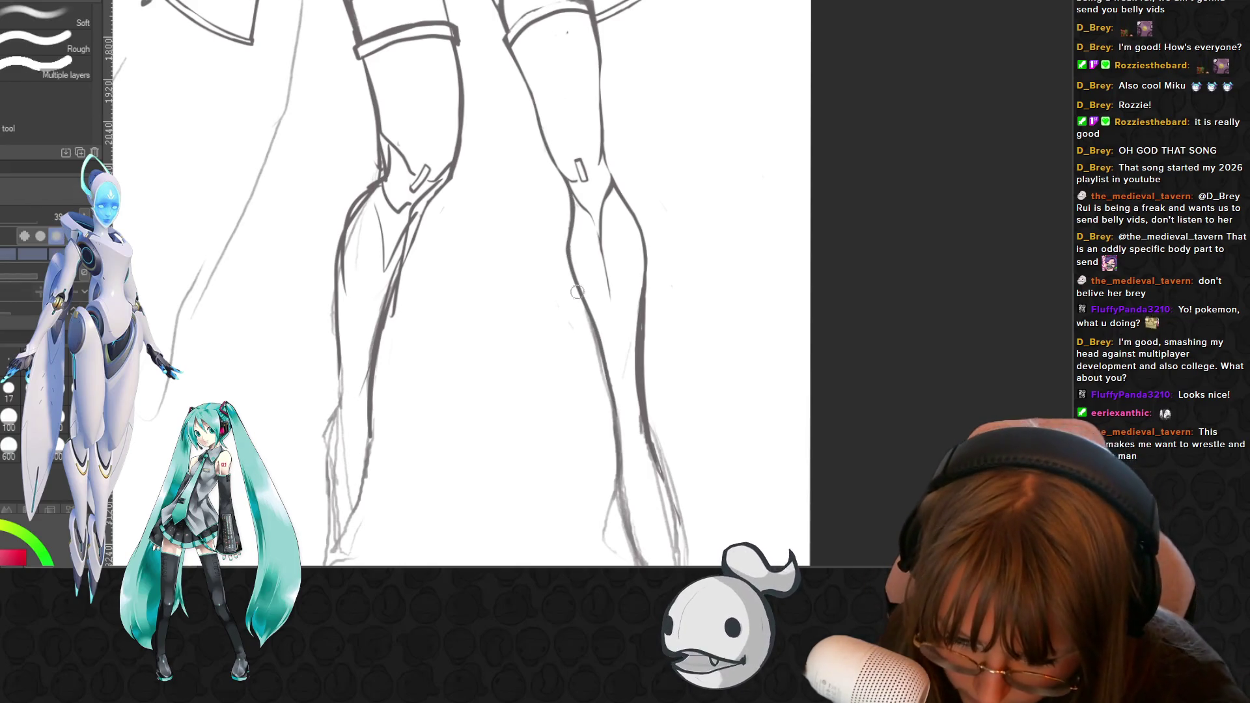
pyautogui.moveTo(594, 369); pyautogui.dragTo(619, 461)
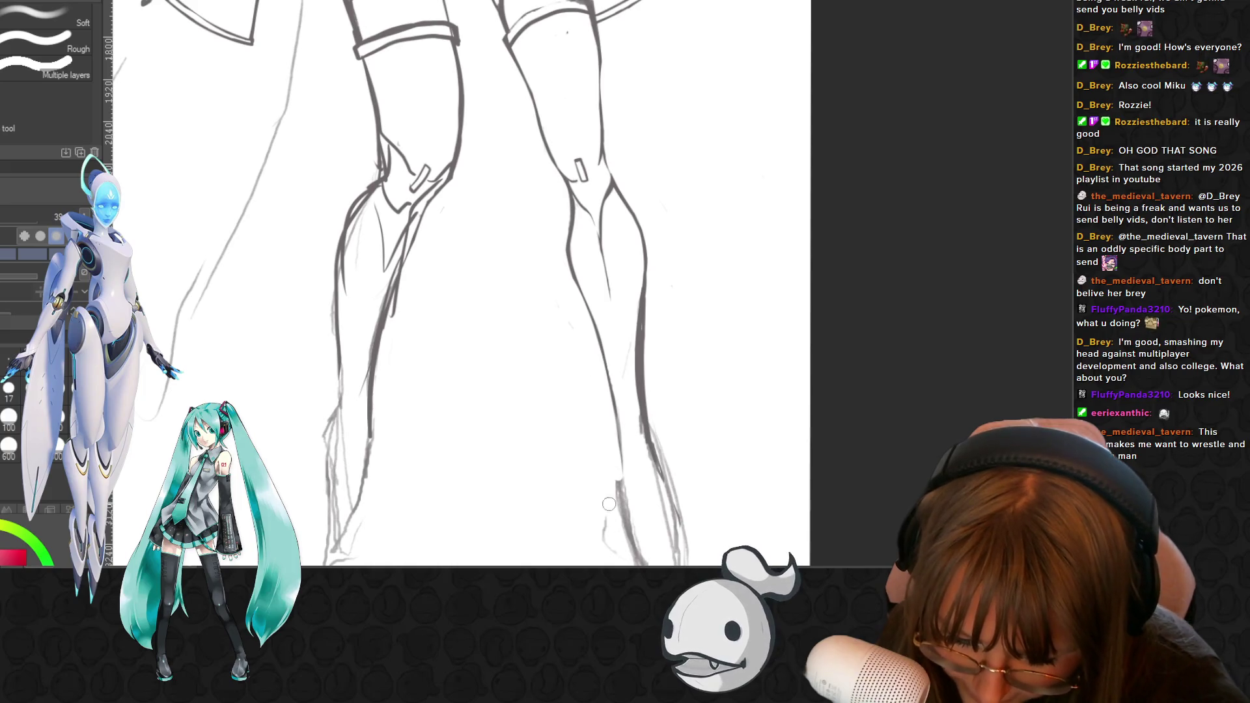
pyautogui.scroll(-3, 626, 429)
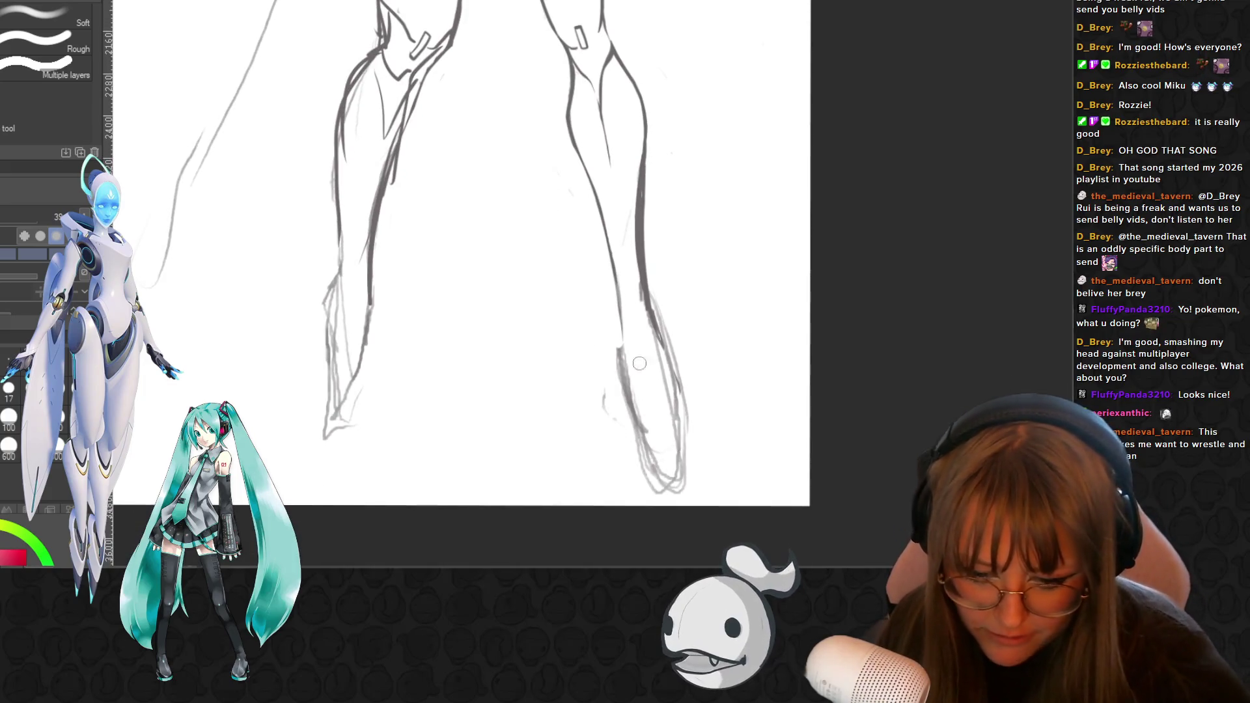
# - Erase stray sketch lines on the lower right calf and near the ankle
pyautogui.moveTo(639, 362); pyautogui.dragTo(669, 489)
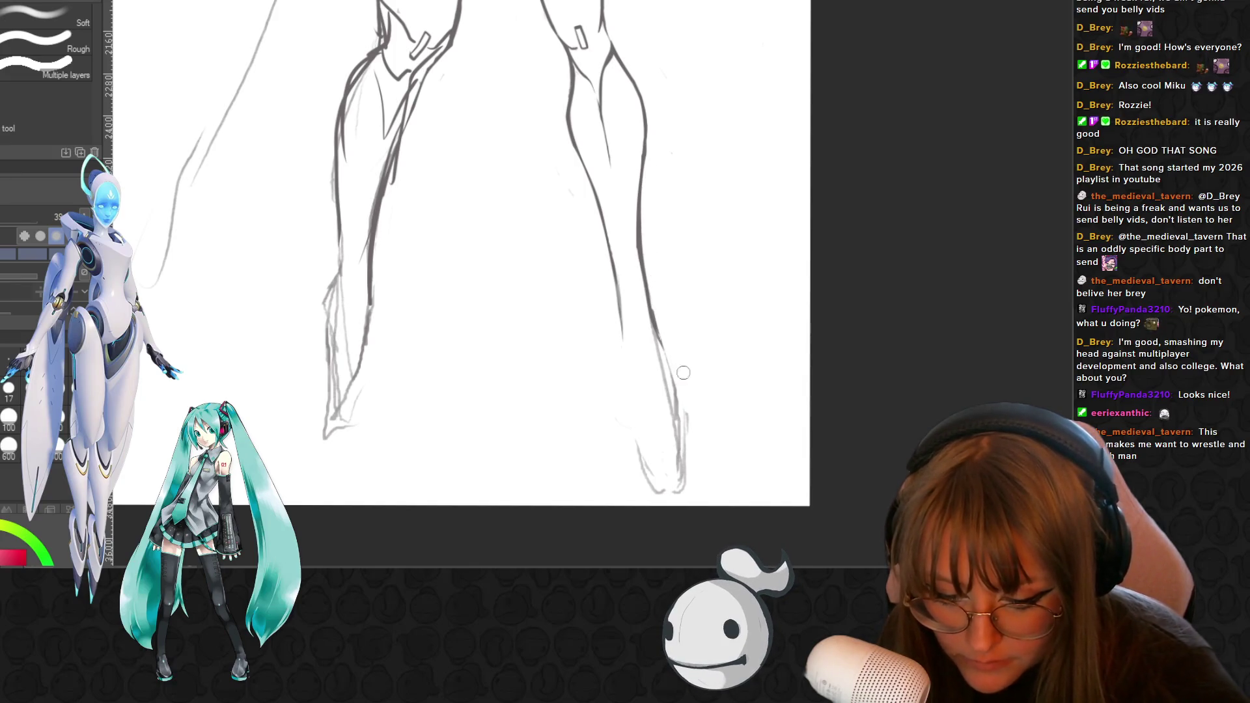
pyautogui.moveTo(657, 396); pyautogui.dragTo(672, 487)
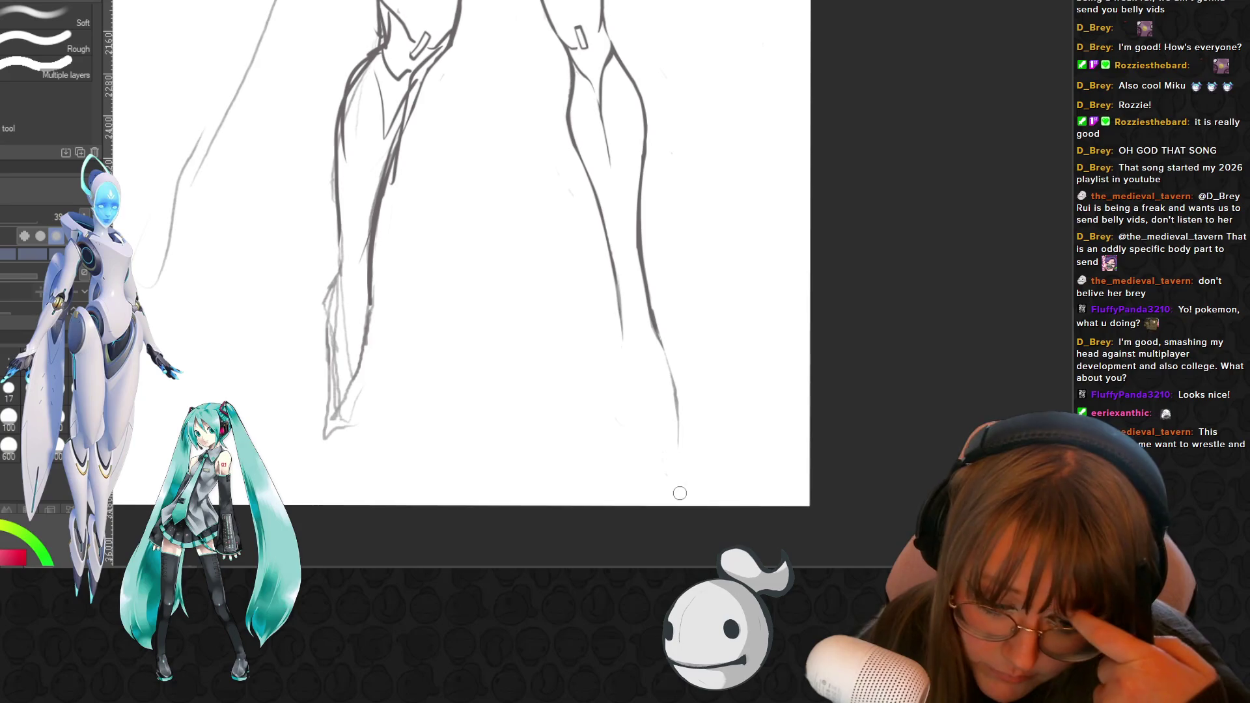
pyautogui.moveTo(650, 283); pyautogui.dragTo(661, 332)
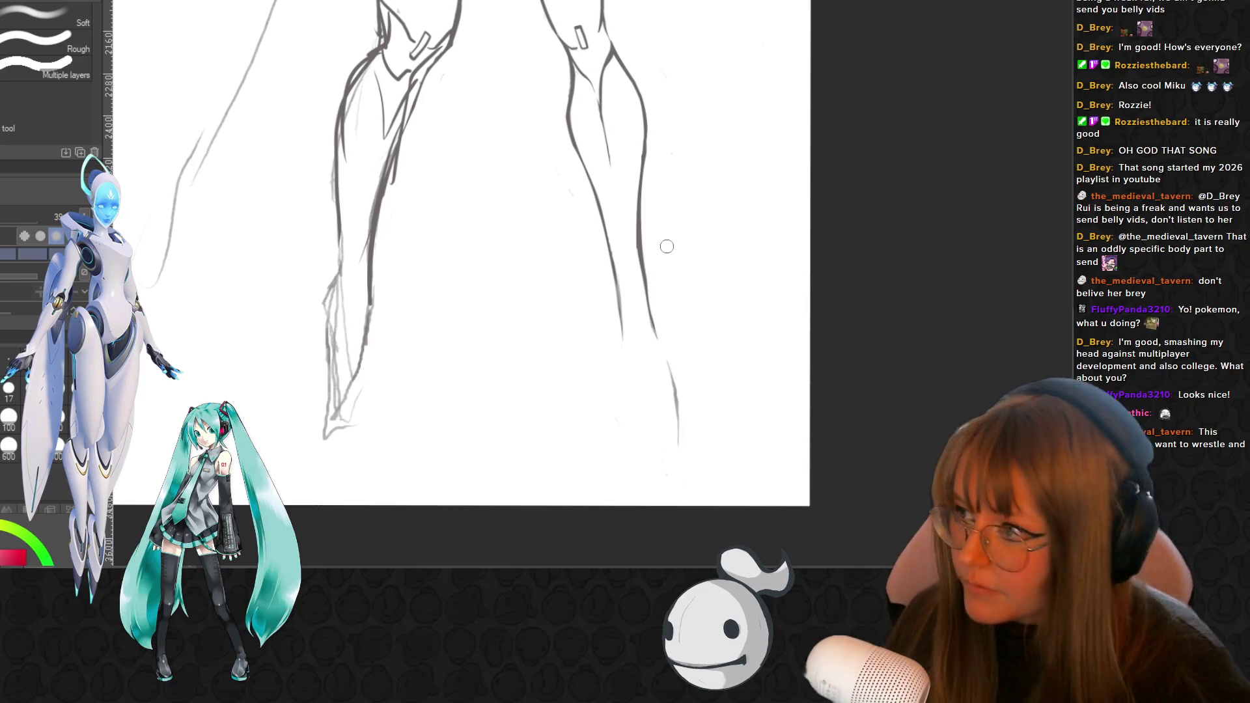
# - Ink the lower right calf line down to the pointed foot tip, redoing one long stroke
pyautogui.press('p')
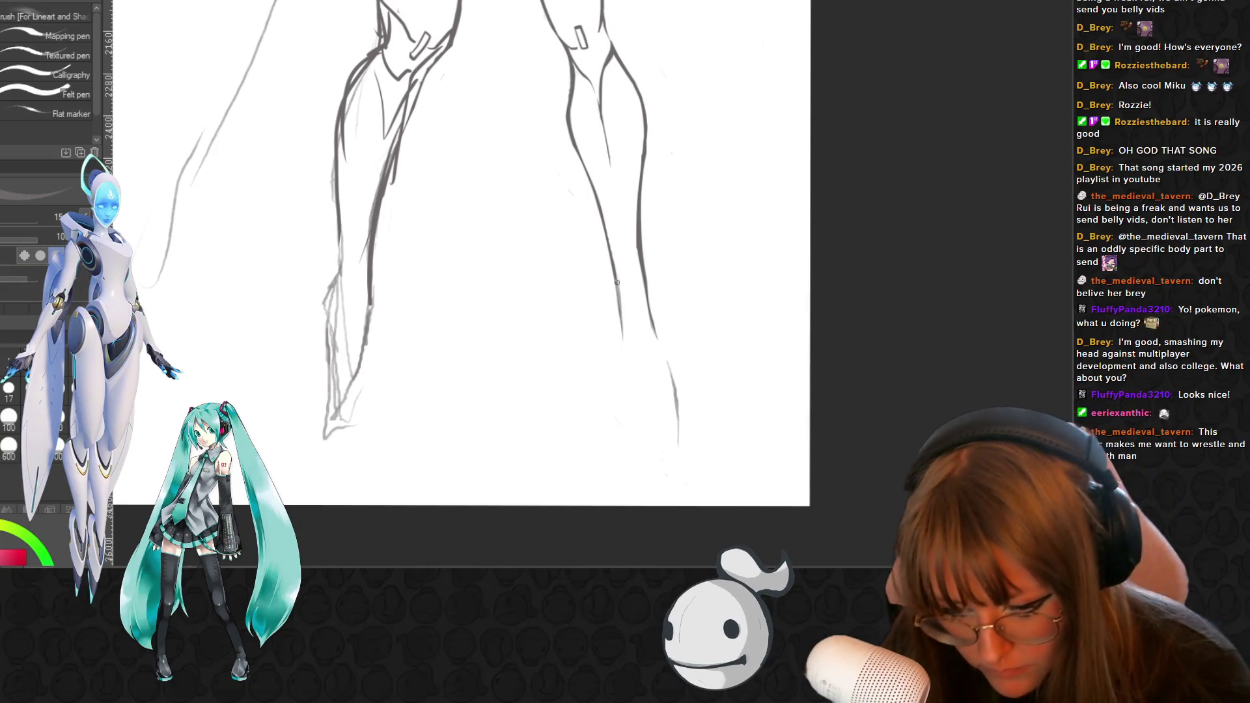
pyautogui.moveTo(617, 292); pyautogui.dragTo(625, 340)
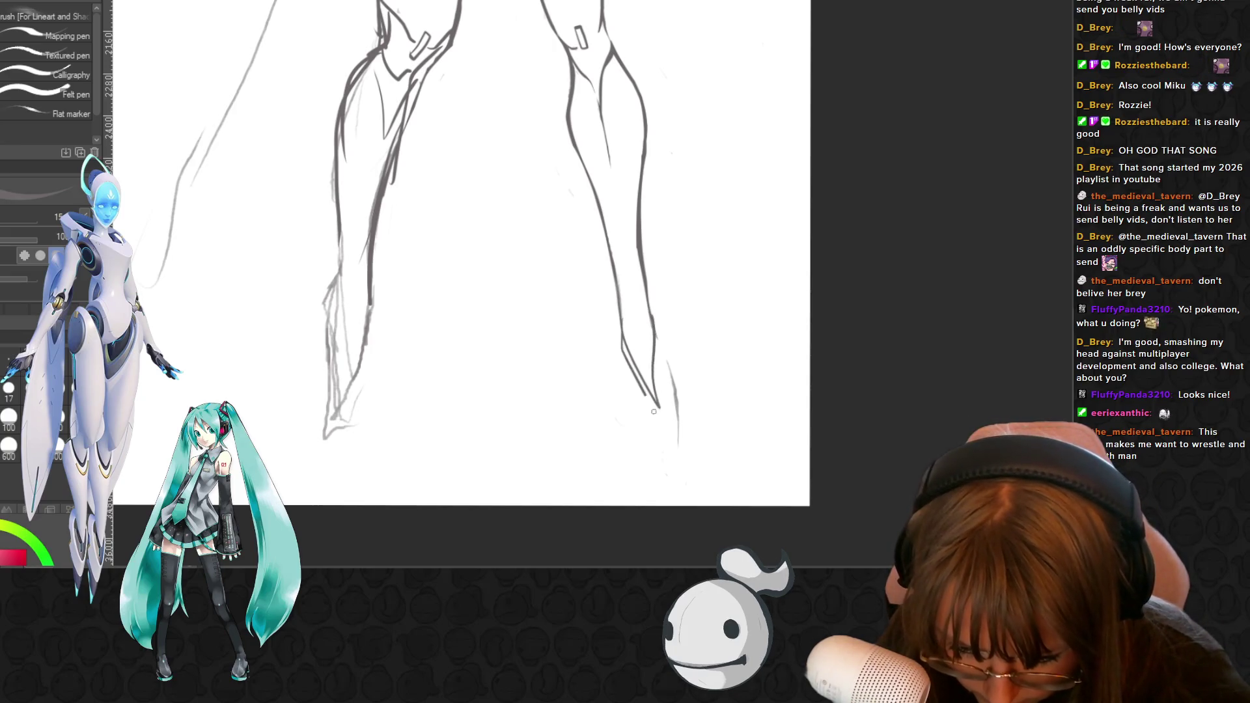
pyautogui.moveTo(654, 411); pyautogui.dragTo(664, 427)
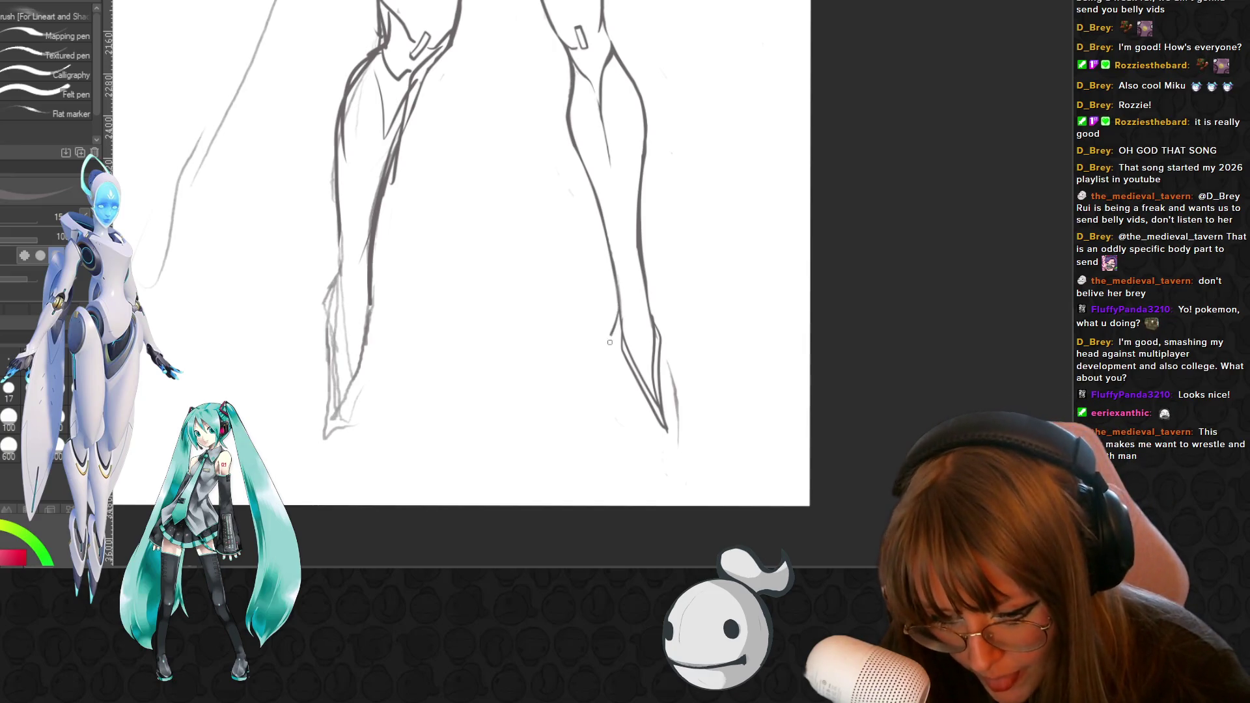
pyautogui.hotkey('ctrl', 'z')
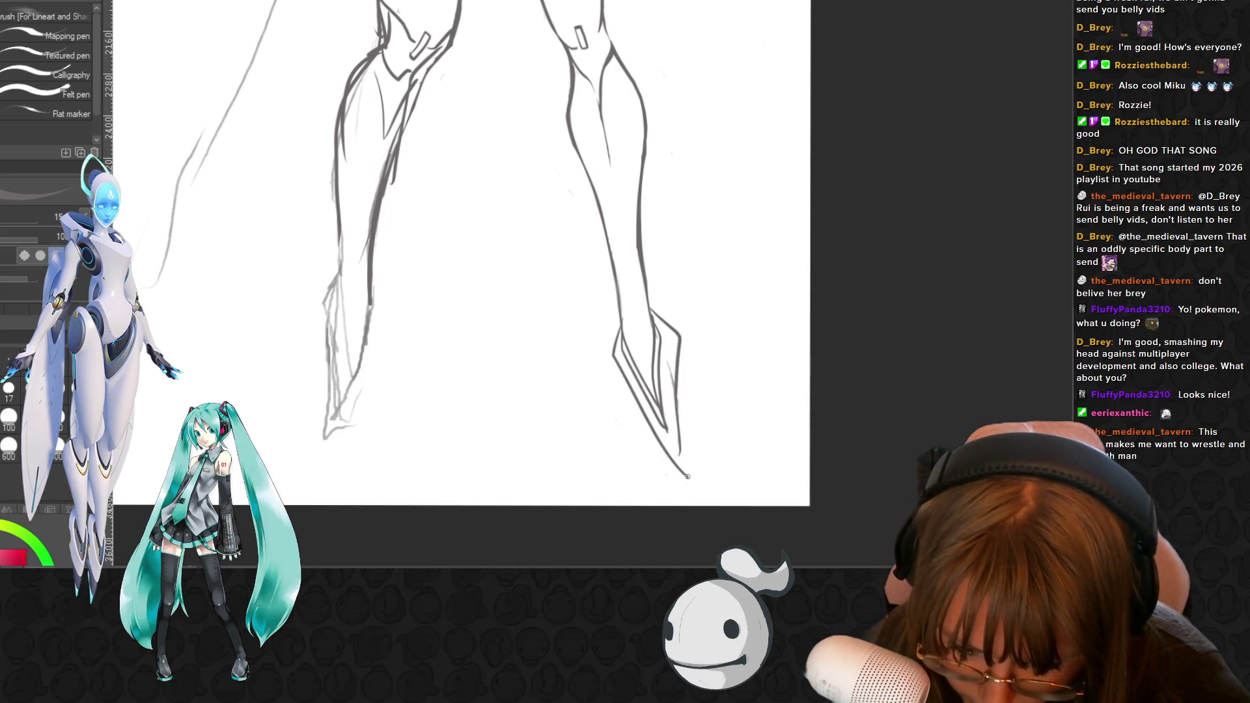
pyautogui.moveTo(681, 455); pyautogui.dragTo(687, 477)
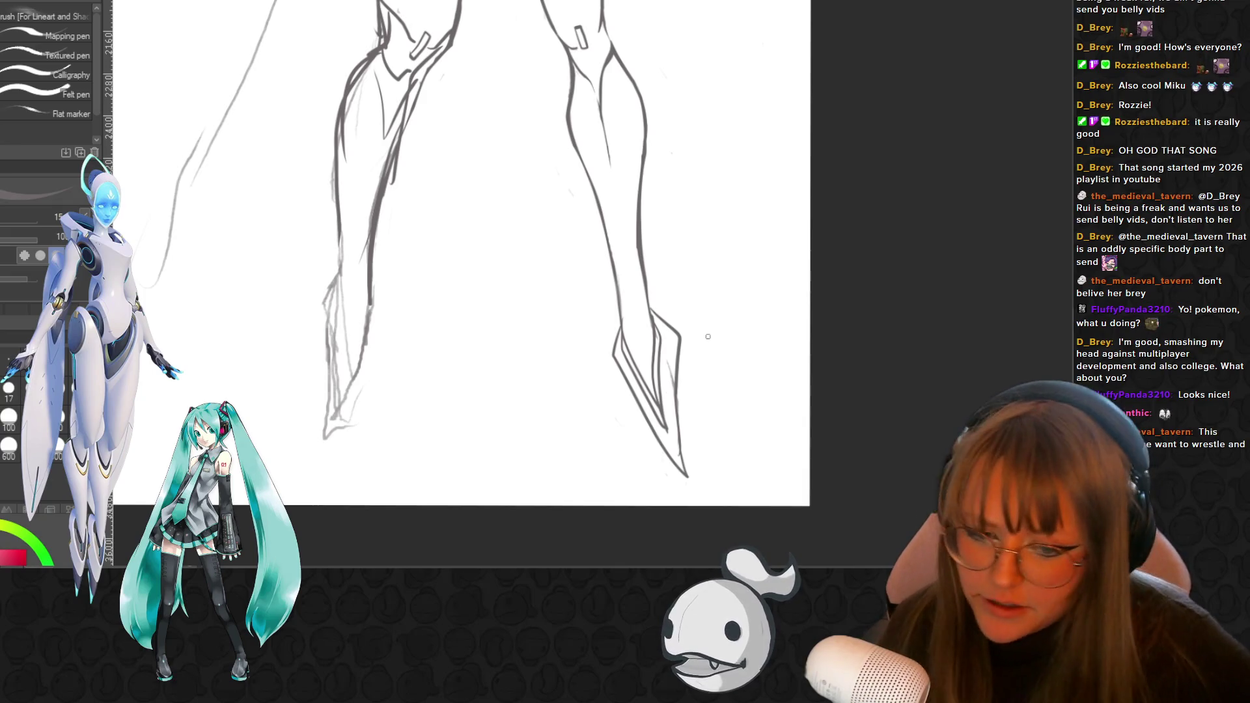
pyautogui.scroll(-2, 708, 337)
pyautogui.scroll(-2, 705, 304)
pyautogui.scroll(-1, 703, 274)
pyautogui.scroll(1, 700, 239)
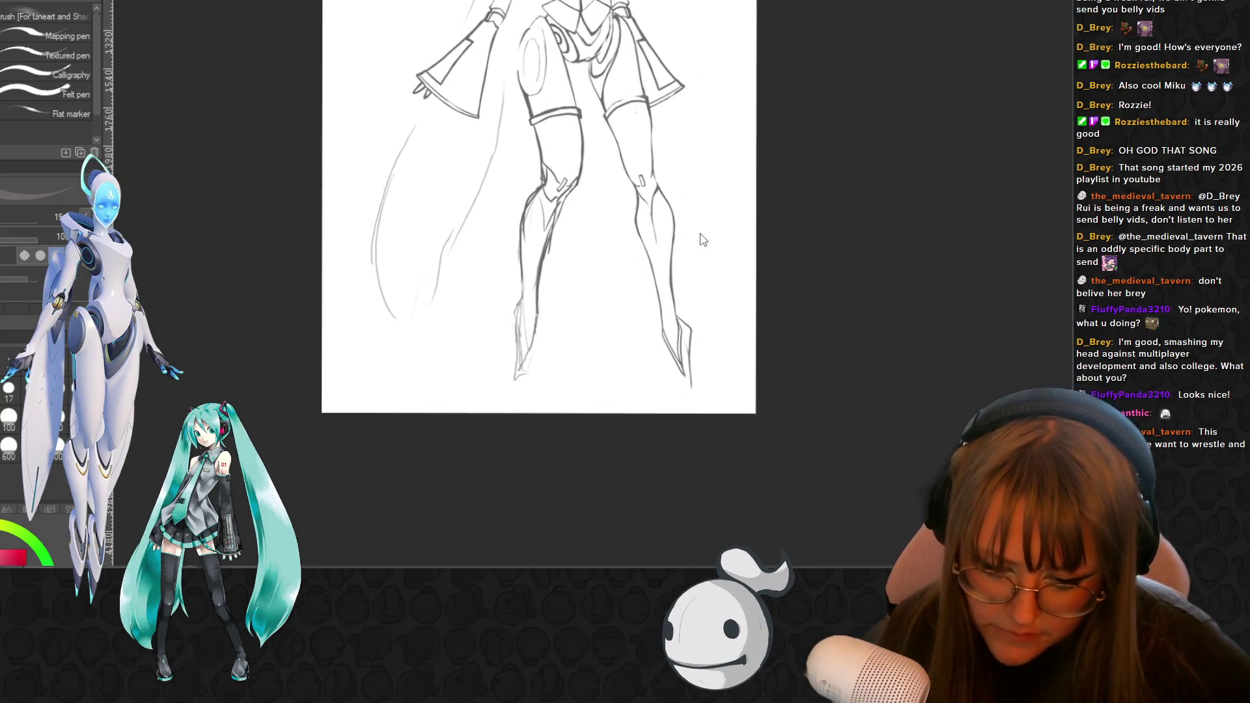
pyautogui.scroll(-1, 699, 233)
pyautogui.scroll(1, 698, 195)
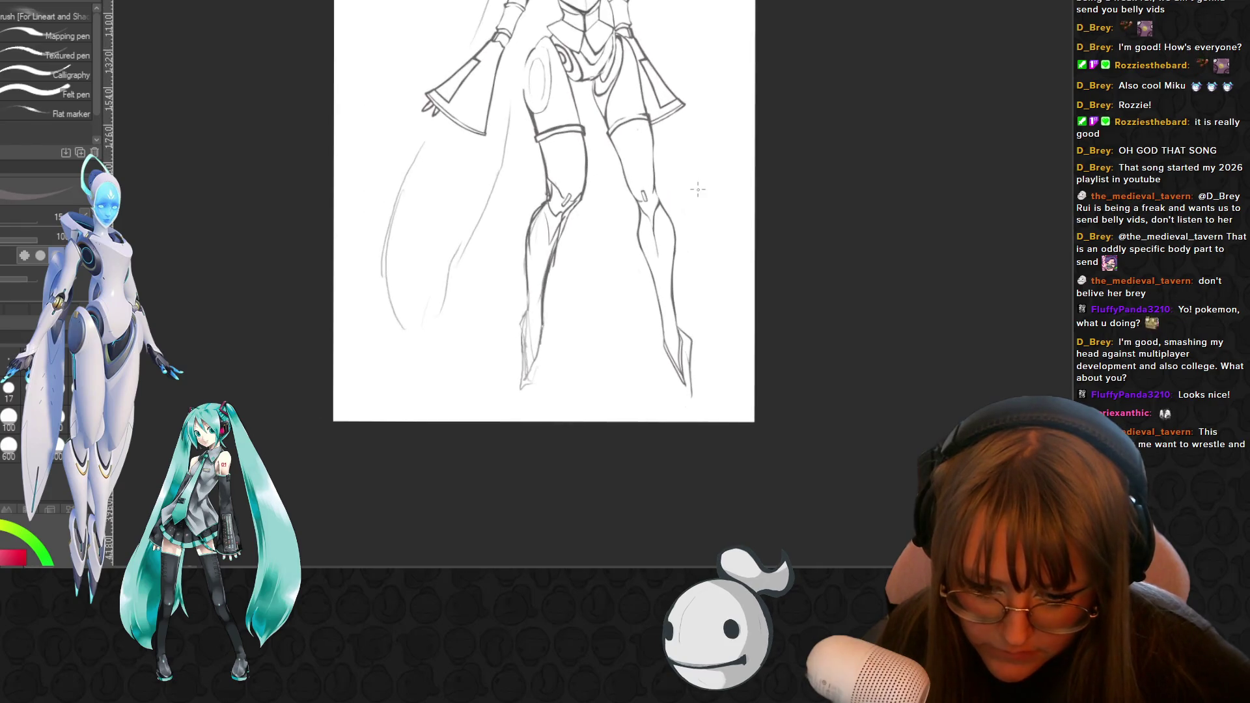
# - Switch from the inking pens to the pencil sub-tools
pyautogui.press('e')
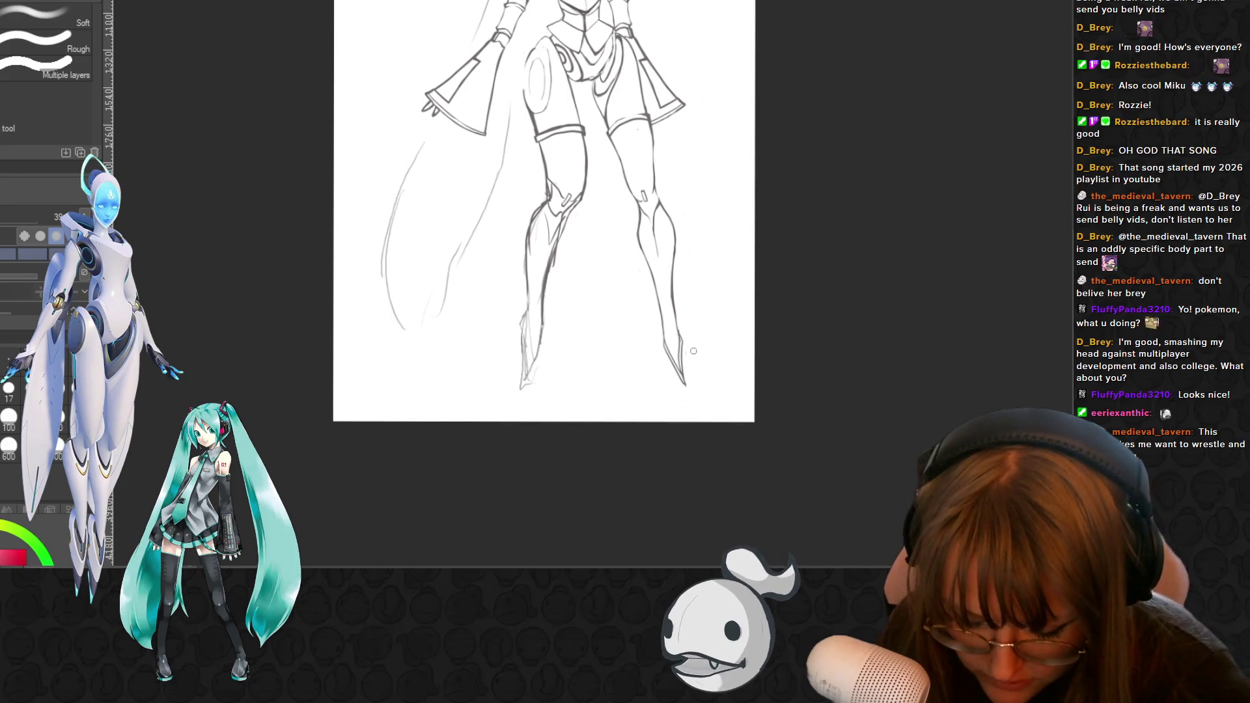
pyautogui.press('p')
pyautogui.press('p')
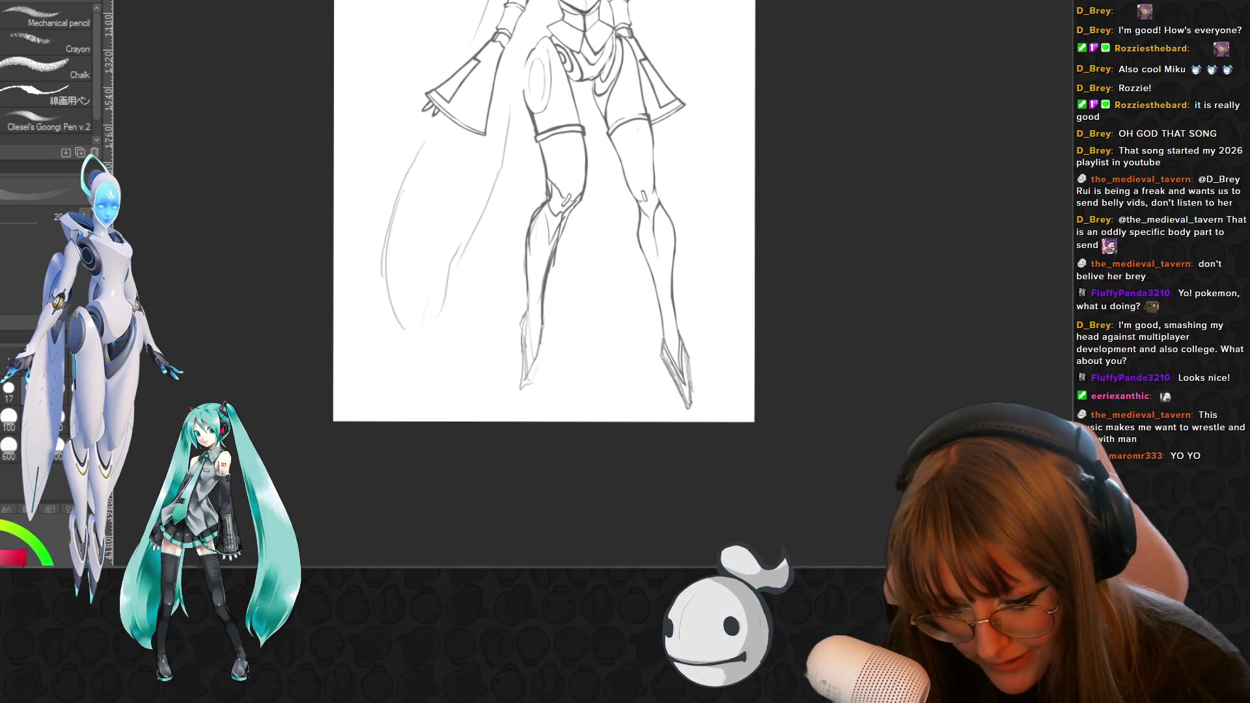
pyautogui.scroll(-1, 691, 286)
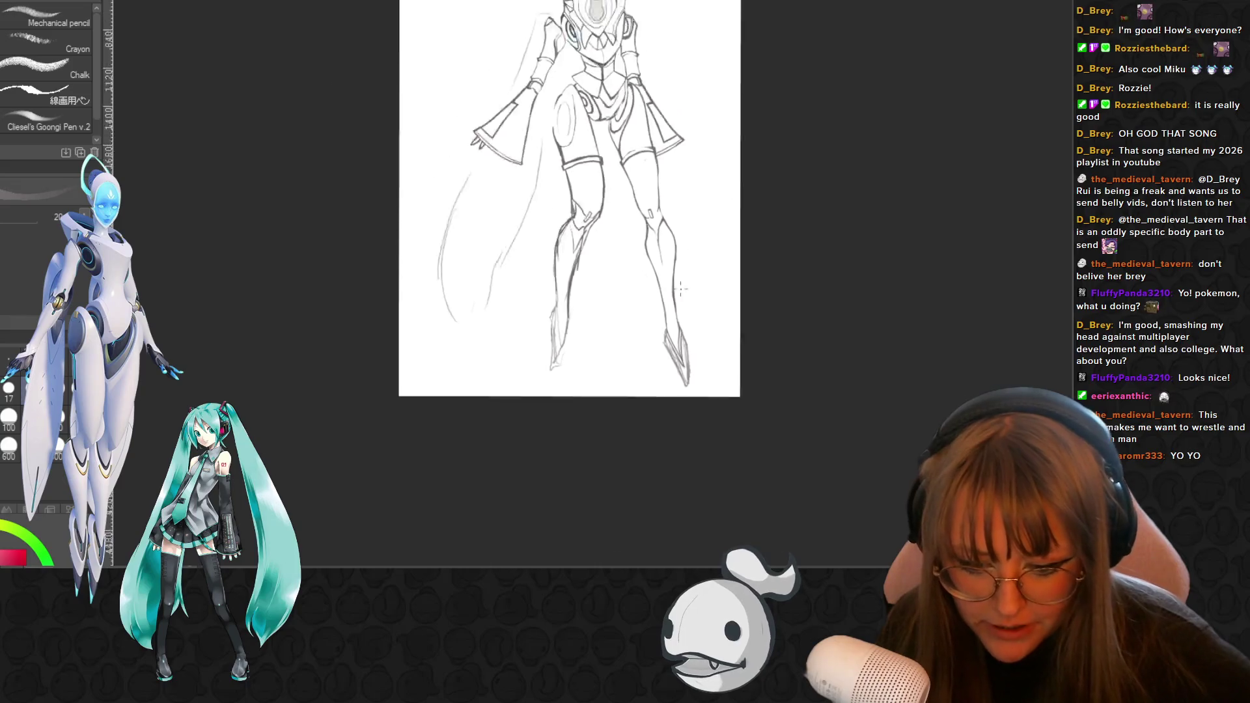
pyautogui.scroll(-1, 692, 285)
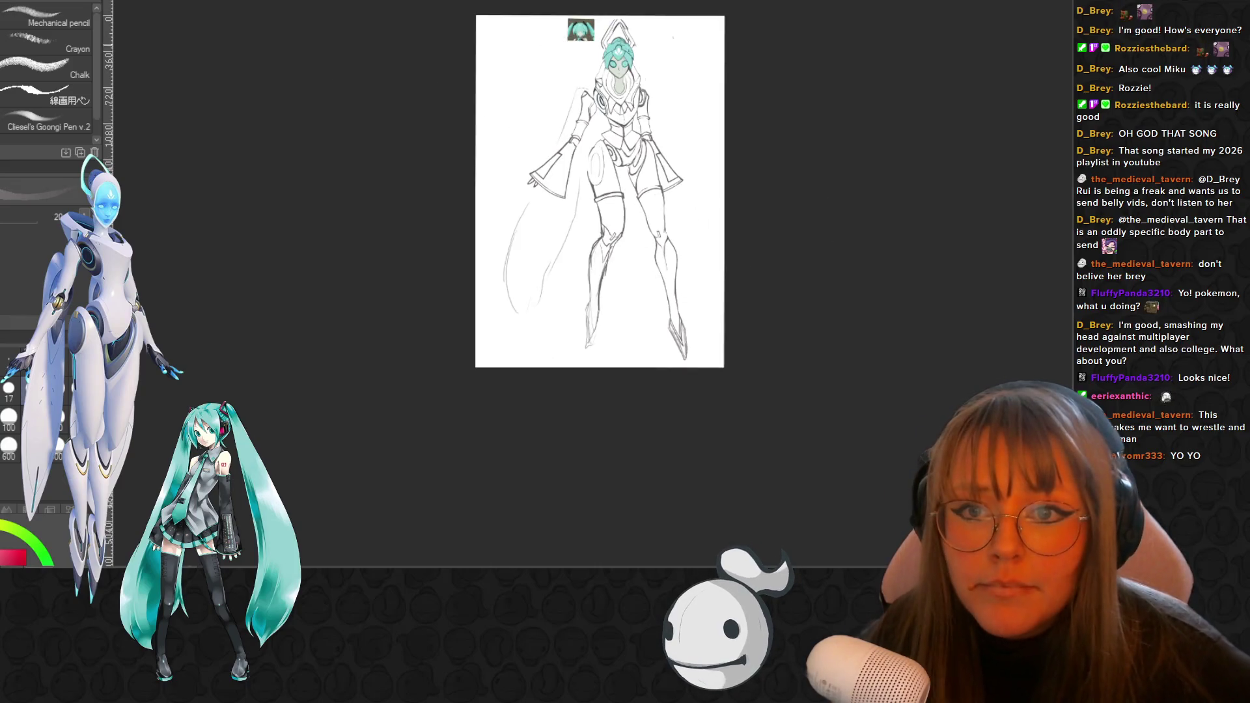
pyautogui.scroll(1, 692, 286)
pyautogui.scroll(1, 644, 396)
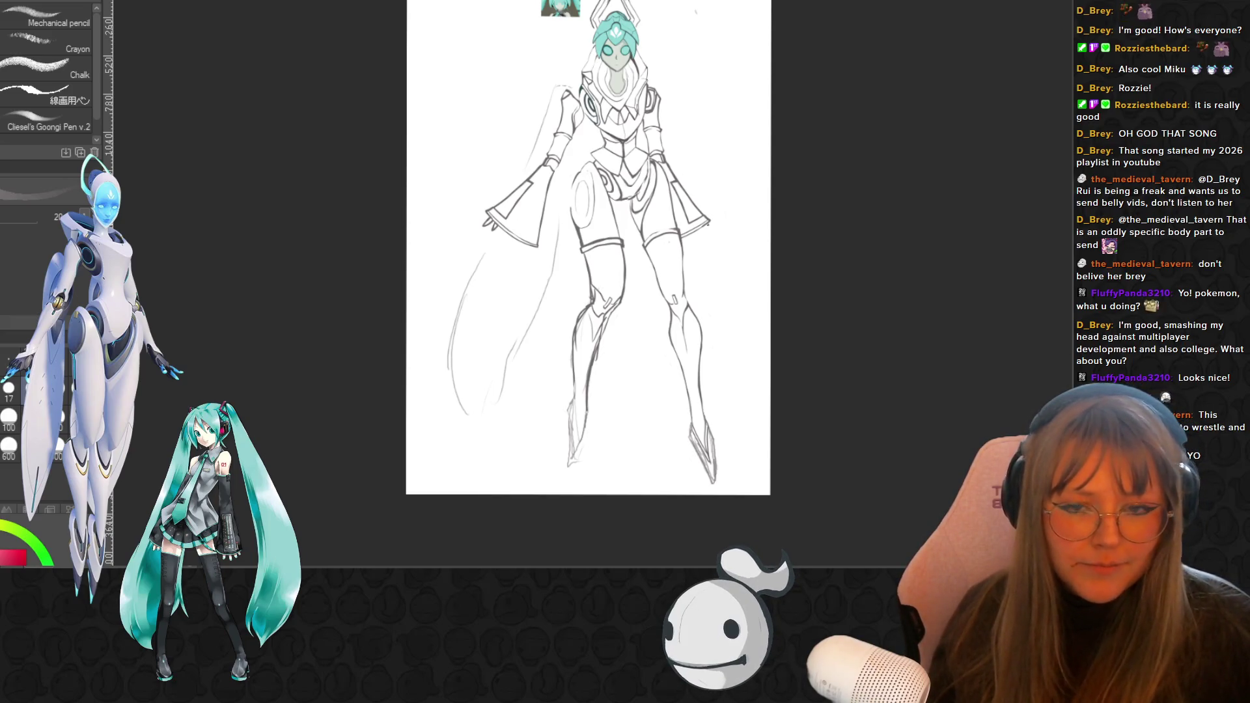
pyautogui.scroll(1, 692, 191)
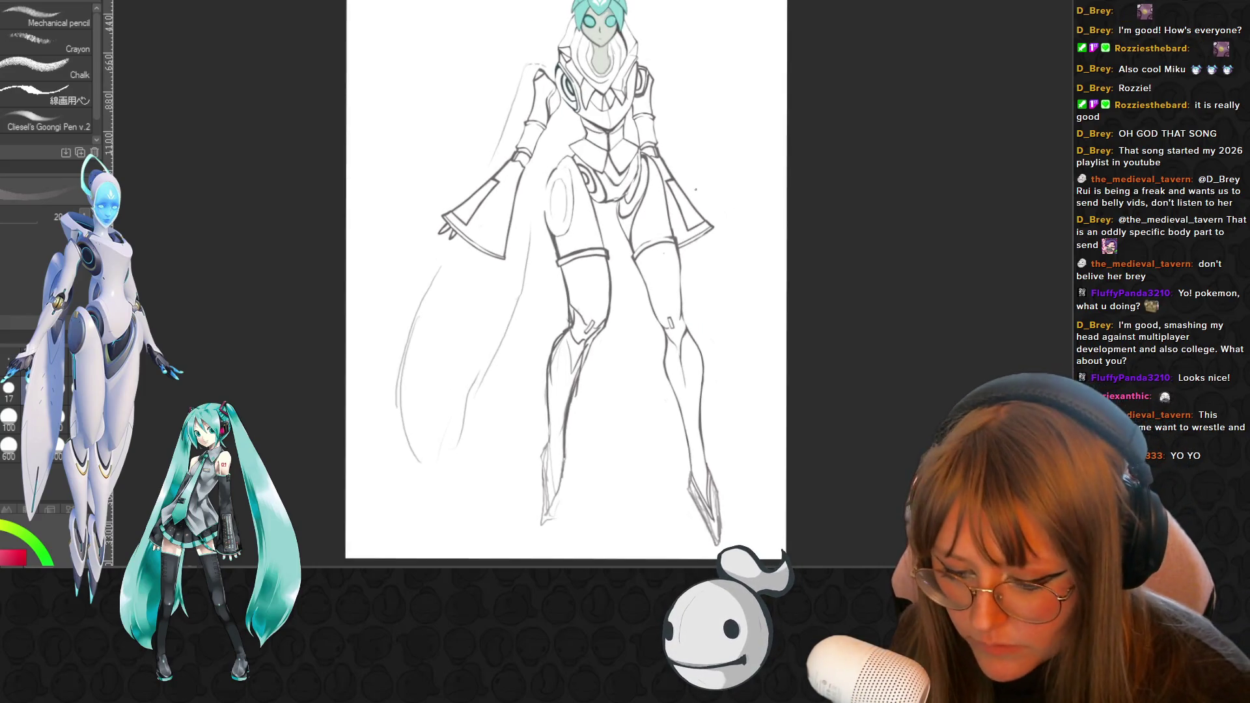
pyautogui.keyDown('alt'); pyautogui.click(616, 30); pyautogui.keyUp('alt')
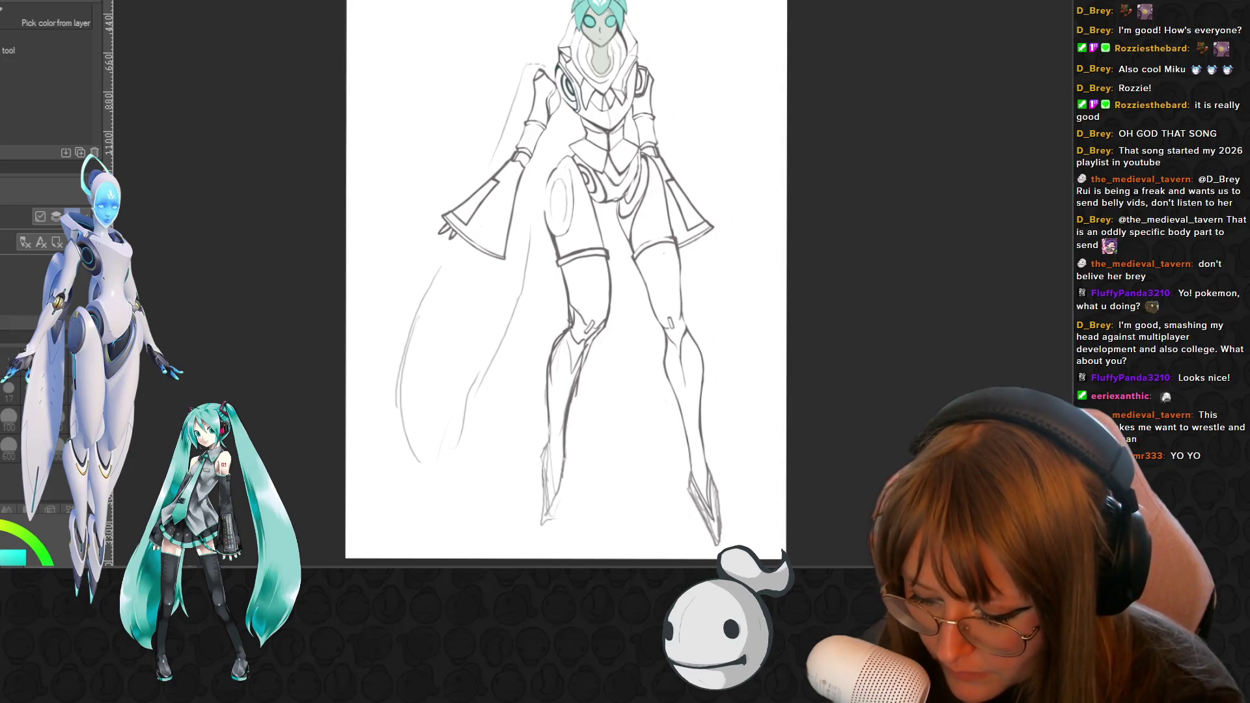
# - Ink both sides of the skirt waistline and fill the skirt with dark paint, darker near the tie
pyautogui.press('p')
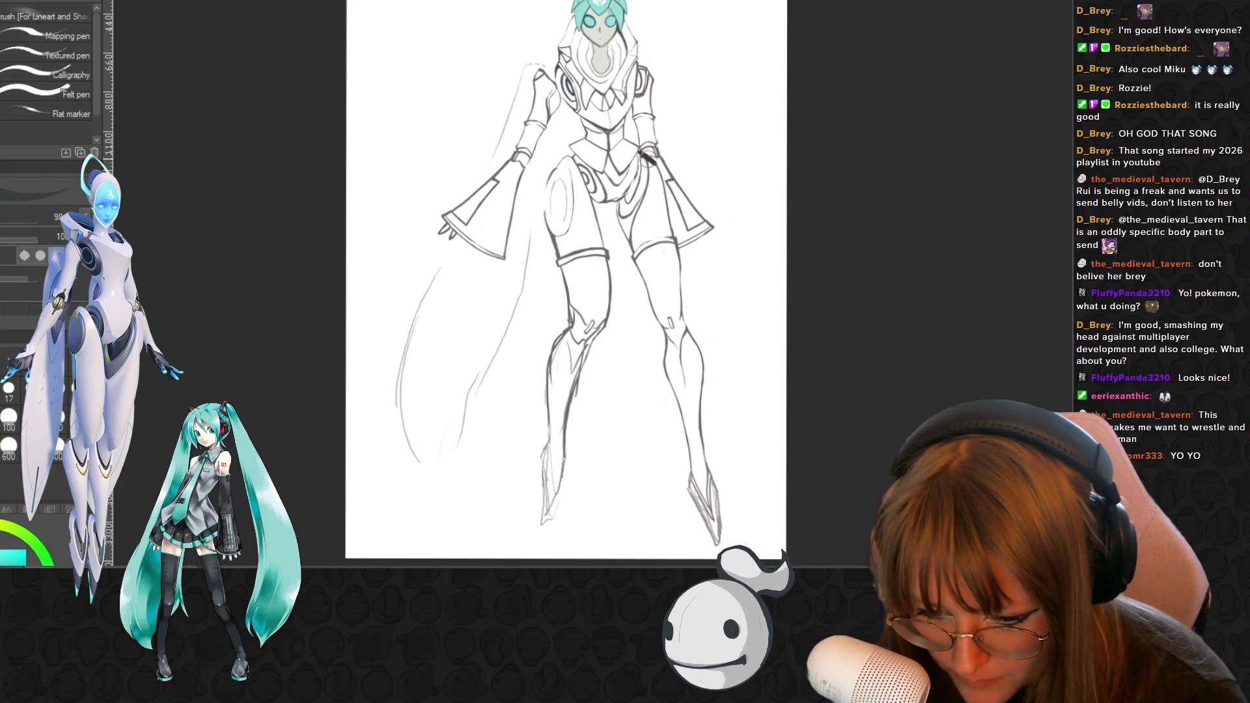
pyautogui.moveTo(673, 173); pyautogui.dragTo(674, 177)
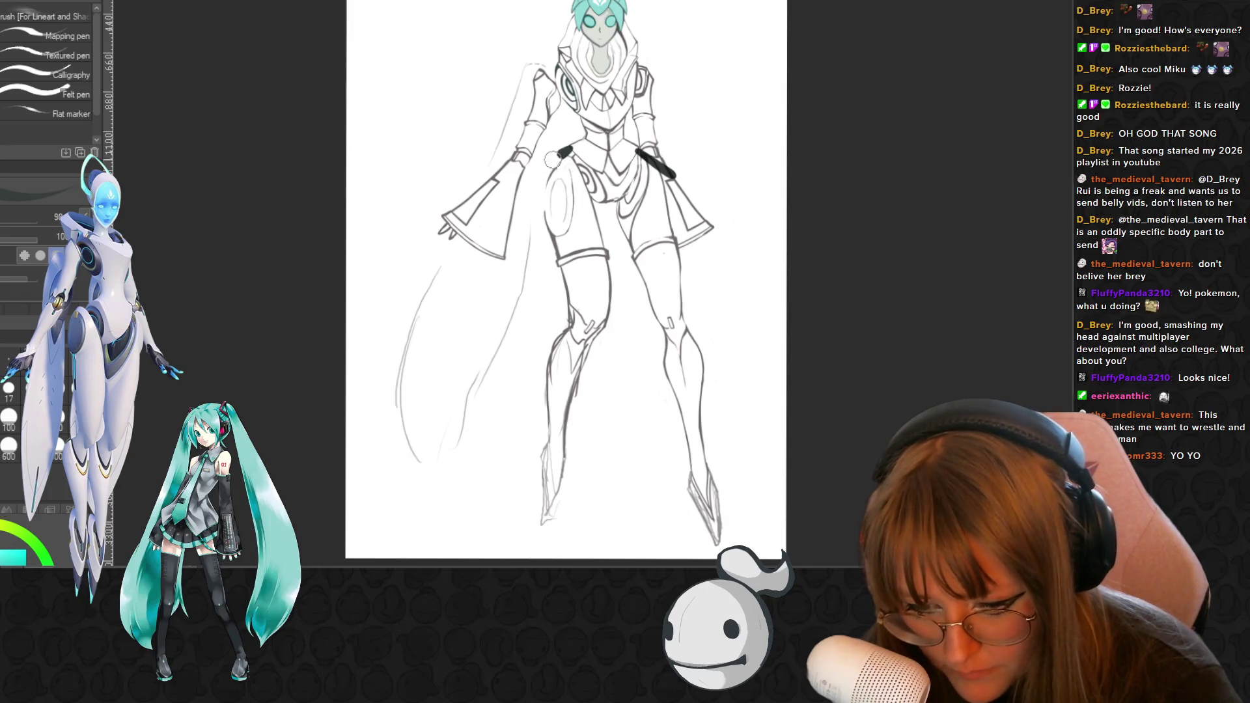
pyautogui.moveTo(557, 154); pyautogui.dragTo(534, 169)
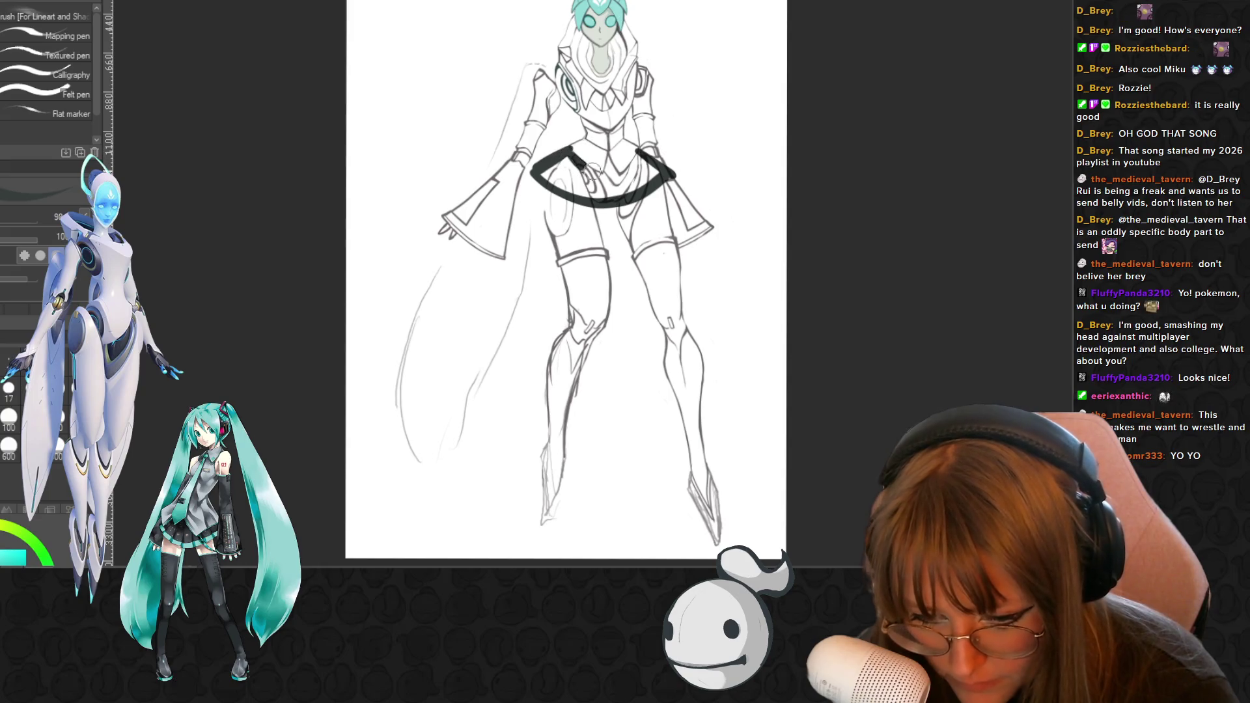
pyautogui.moveTo(591, 162)
pyautogui.mouseDown()
pyautogui.moveTo(549, 179)
pyautogui.moveTo(657, 174)
pyautogui.mouseUp()
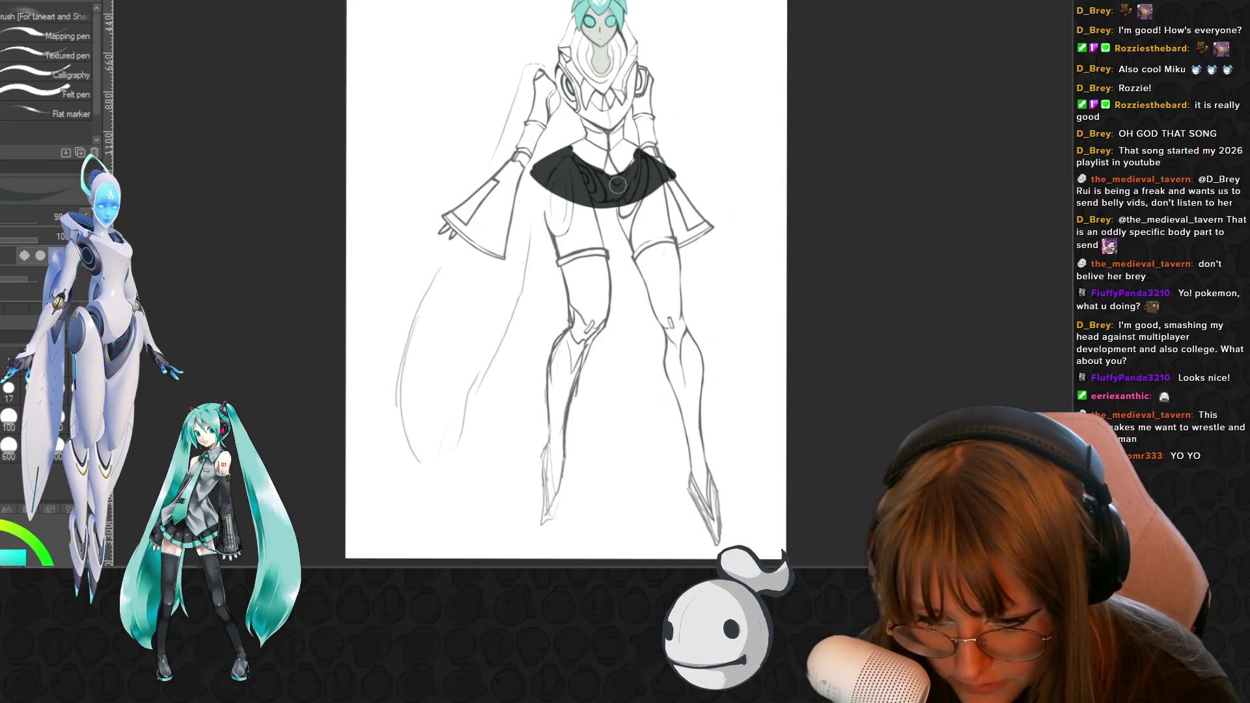
pyautogui.moveTo(611, 174); pyautogui.dragTo(614, 161)
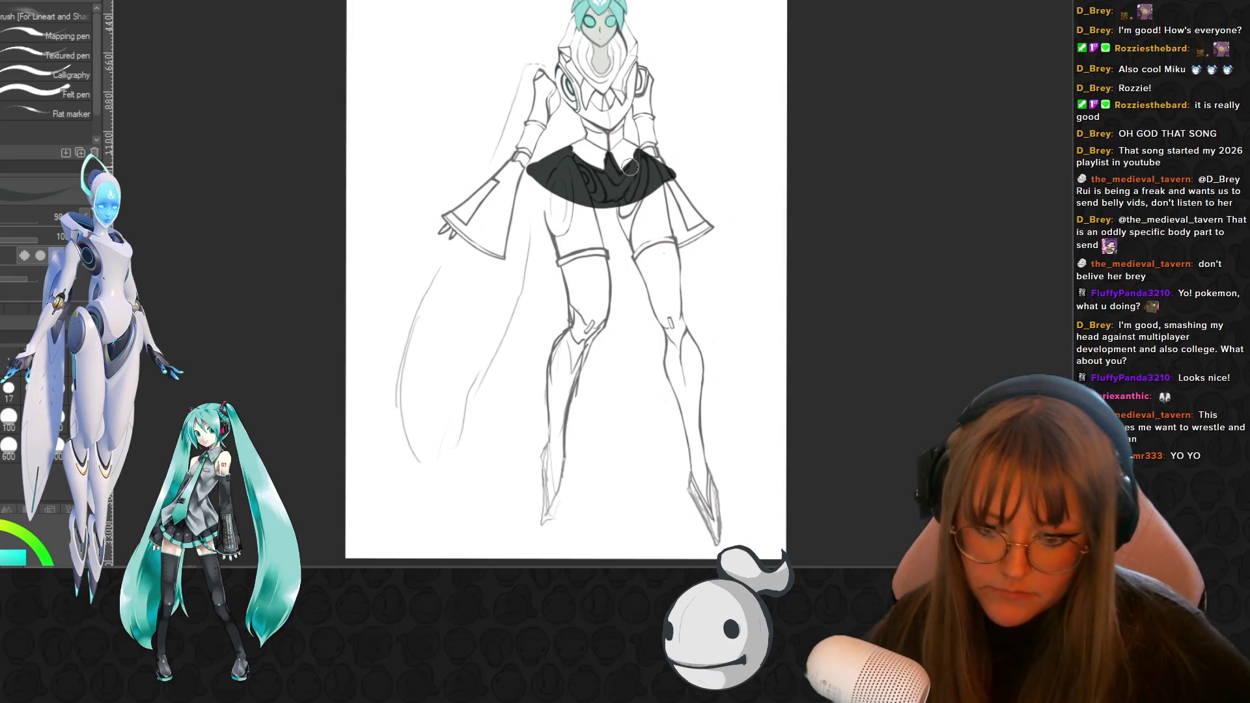
pyautogui.scroll(1, 659, 171)
pyautogui.scroll(2, 630, 165)
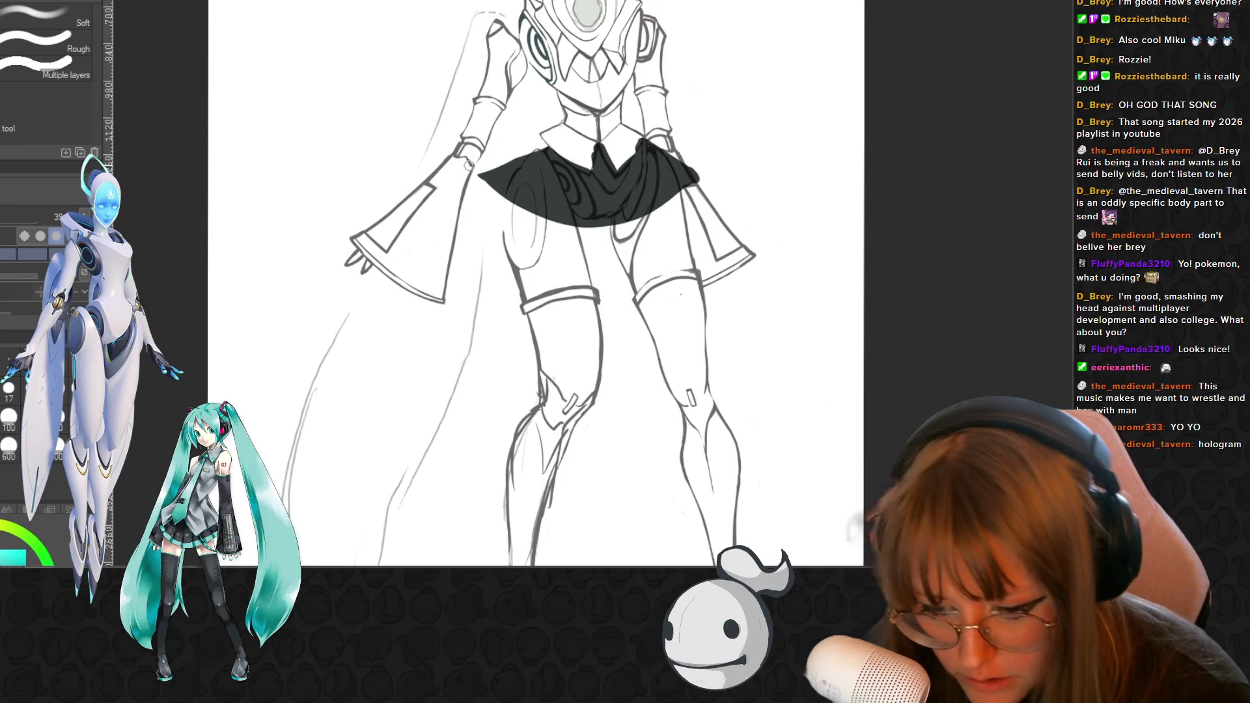
# - Extend the dark fill to the skirt's upper-left edge and start the teal hem trim
pyautogui.moveTo(479, 174); pyautogui.dragTo(550, 125)
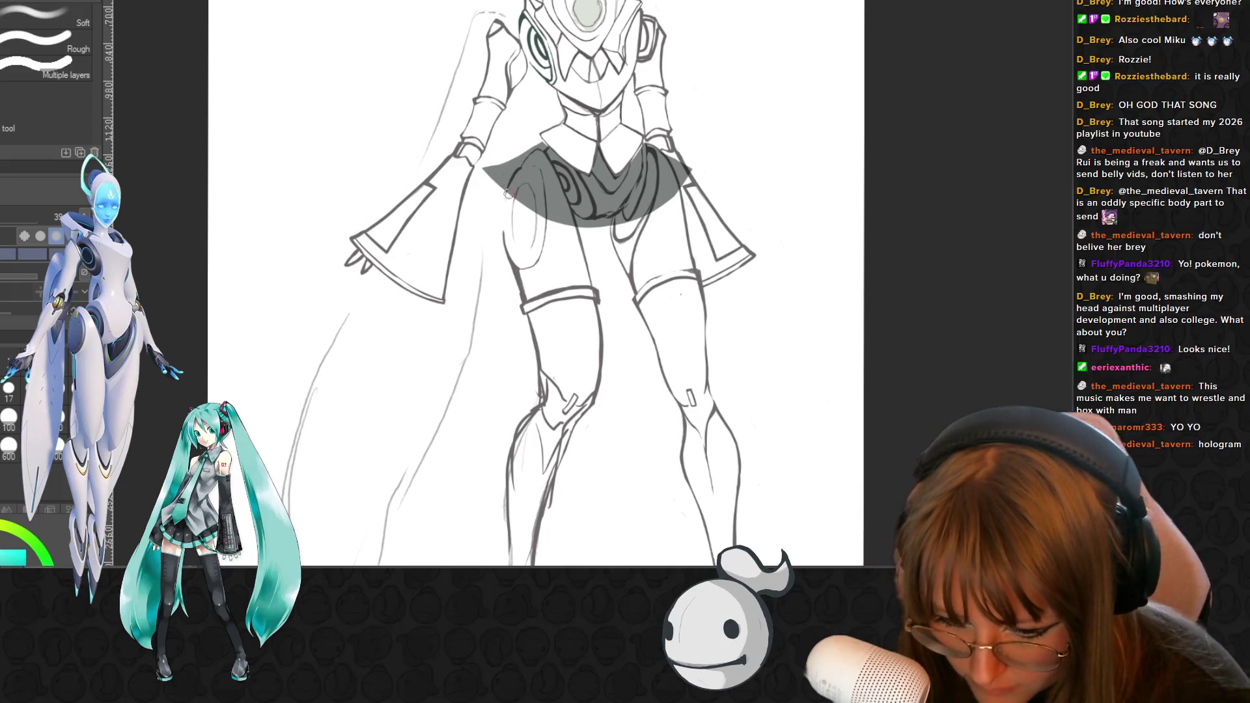
pyautogui.press('p')
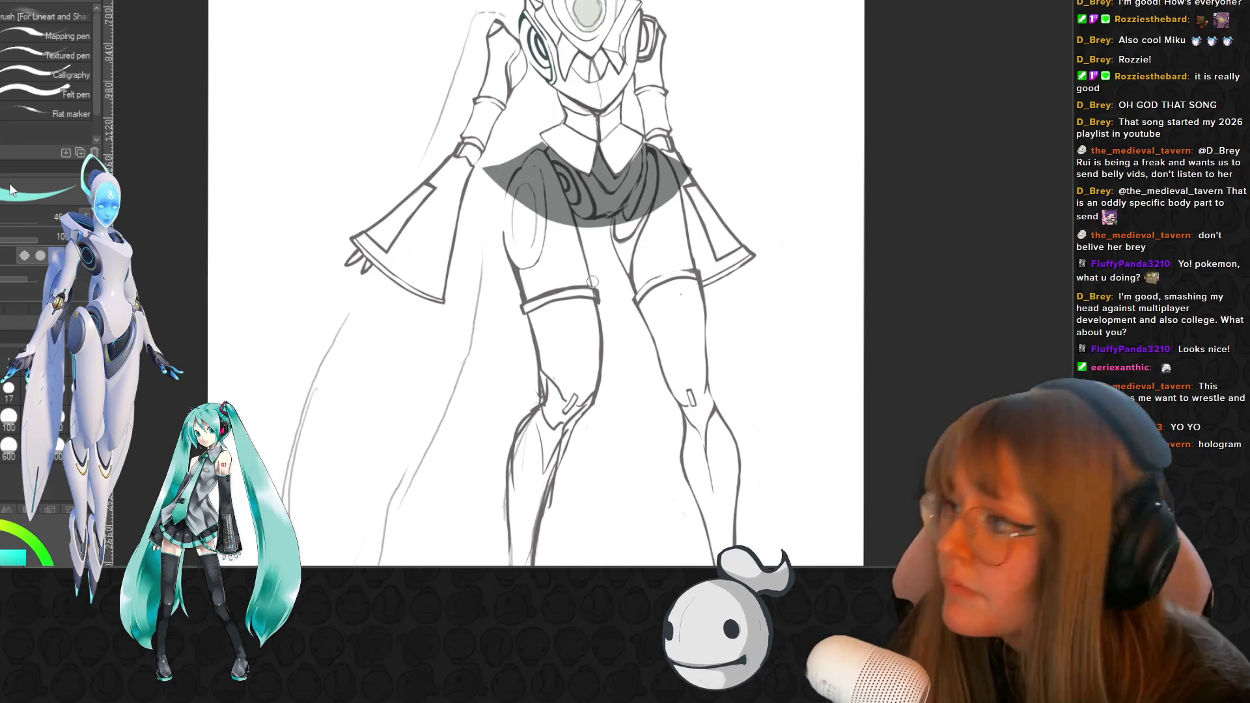
pyautogui.moveTo(483, 168); pyautogui.dragTo(508, 191)
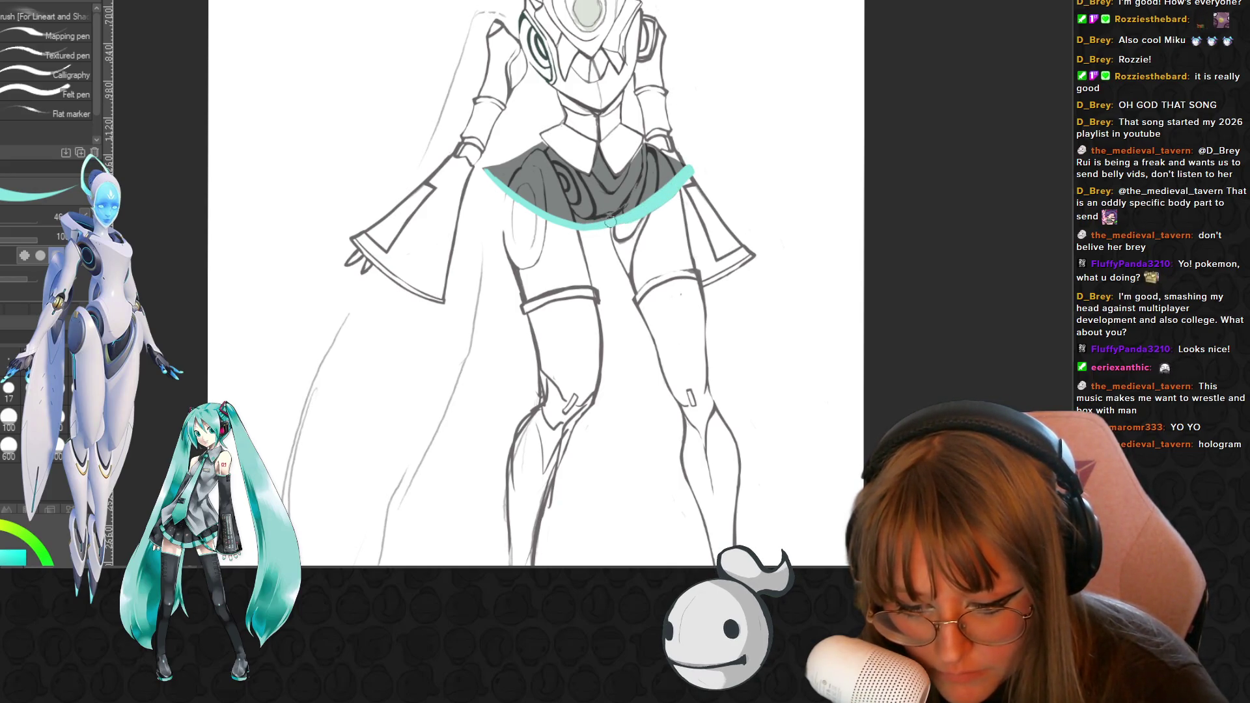
# - Touch up the teal trim at the skirt hem's left edge
pyautogui.moveTo(487, 165); pyautogui.dragTo(515, 197)
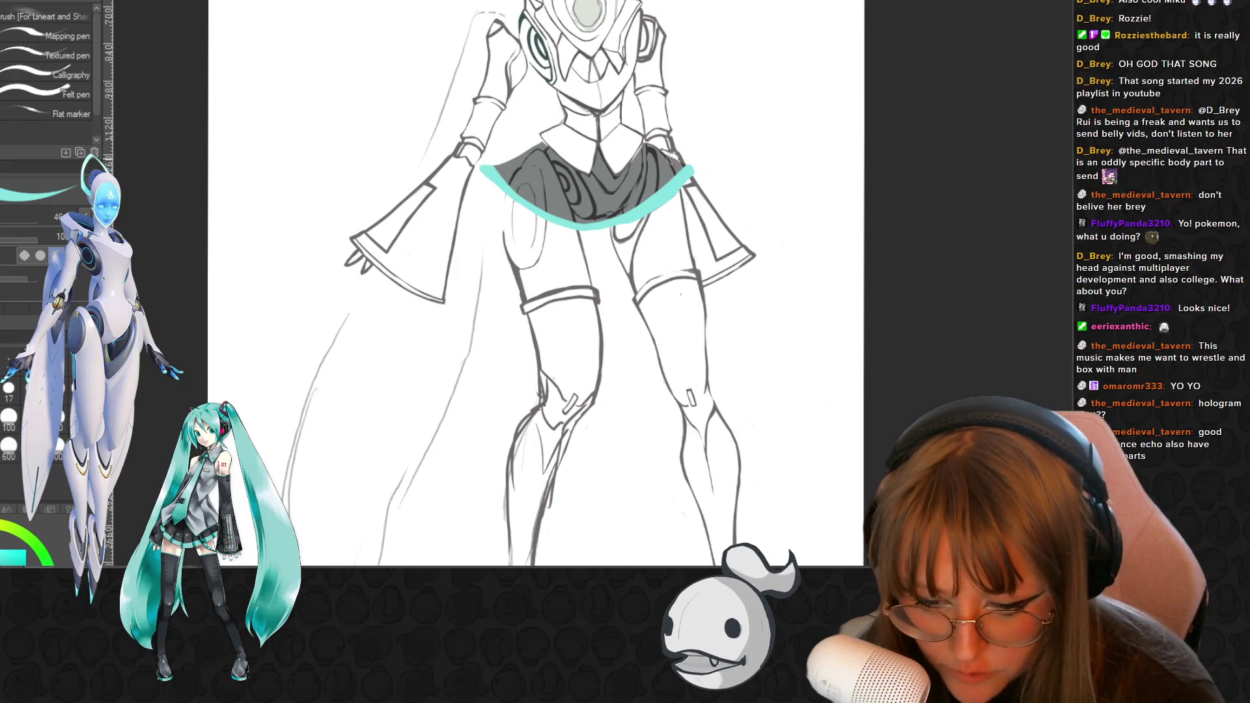
pyautogui.press('e')
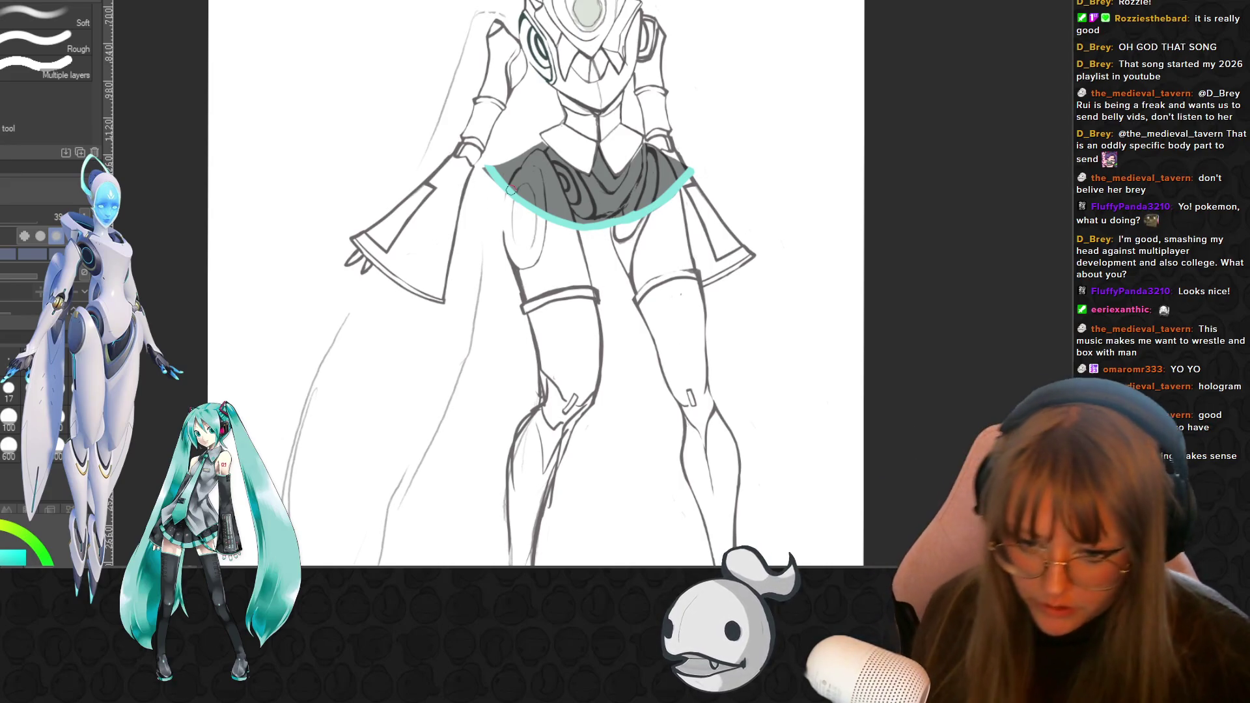
pyautogui.scroll(-1, 527, 191)
pyautogui.scroll(-1, 730, 169)
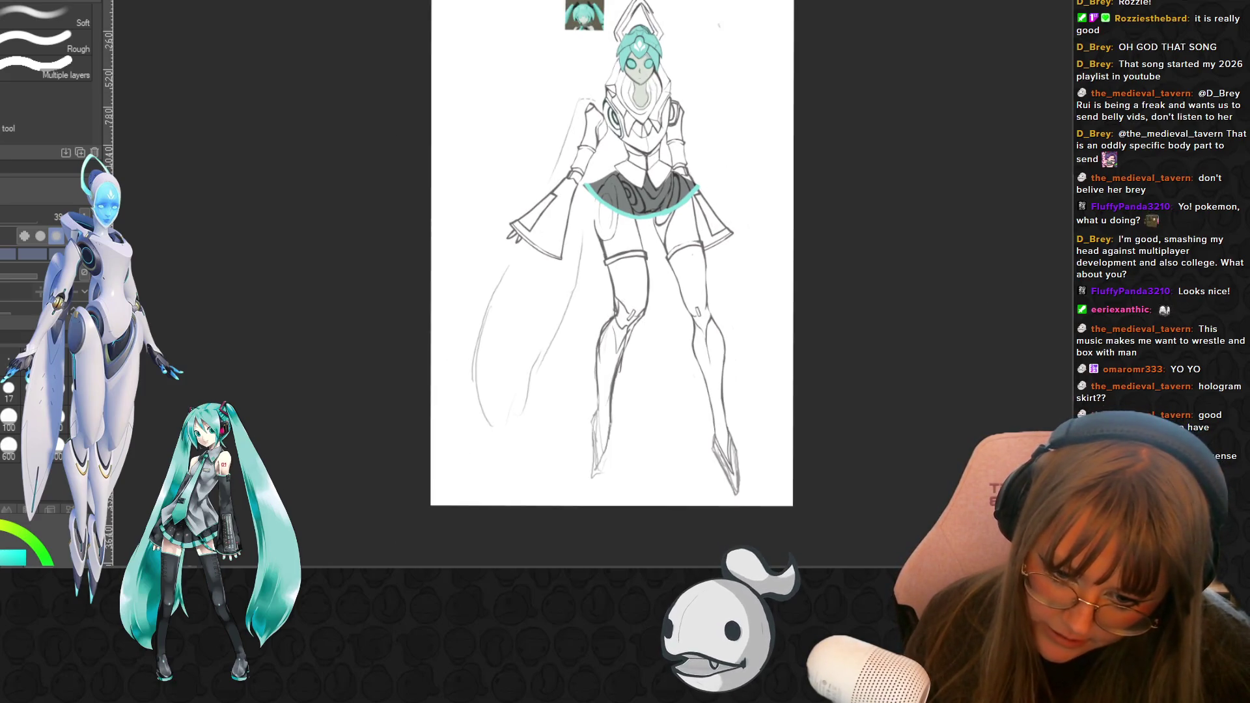
pyautogui.scroll(2, 612, 283)
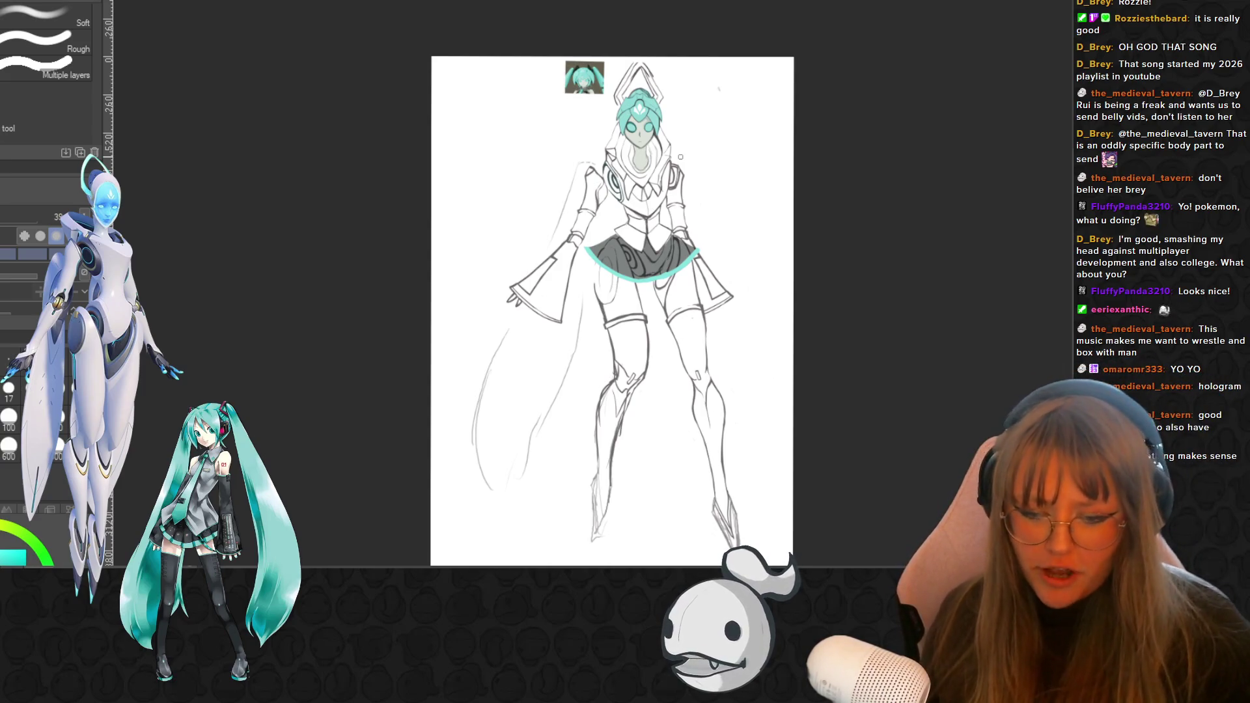
pyautogui.scroll(-1, 774, 173)
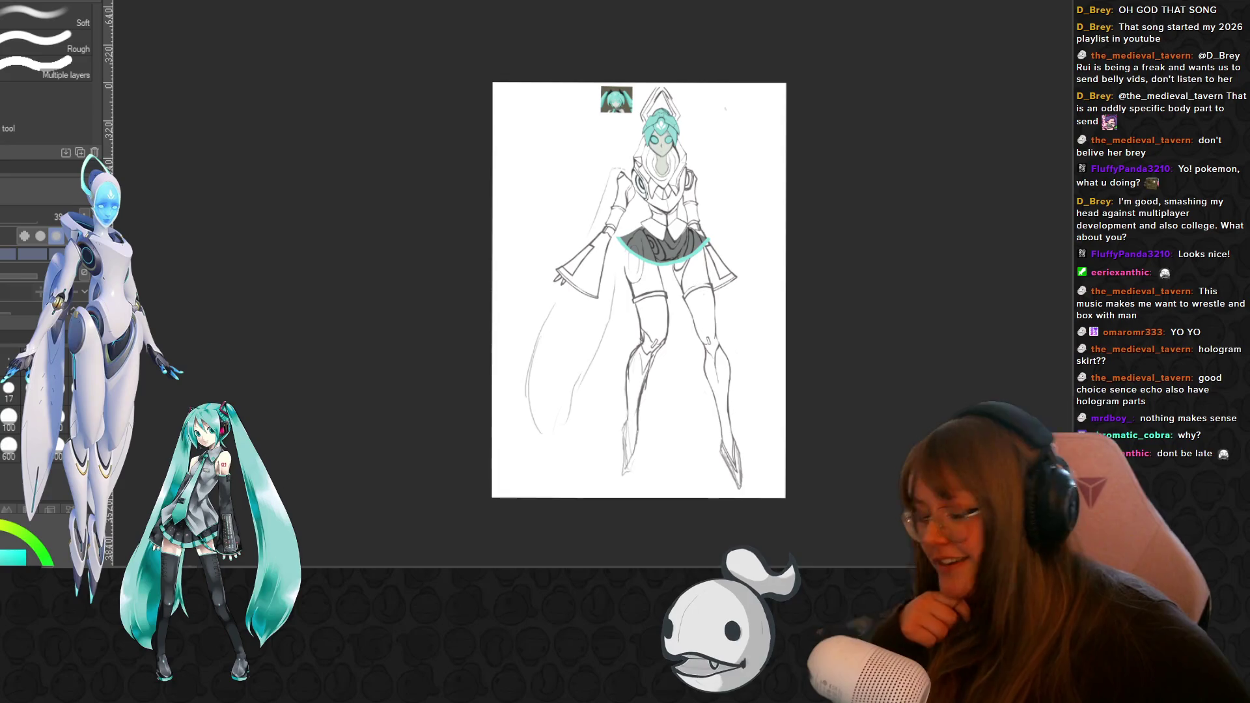
pyautogui.hotkey('ctrl', '+')
pyautogui.scroll(1, 657, 283)
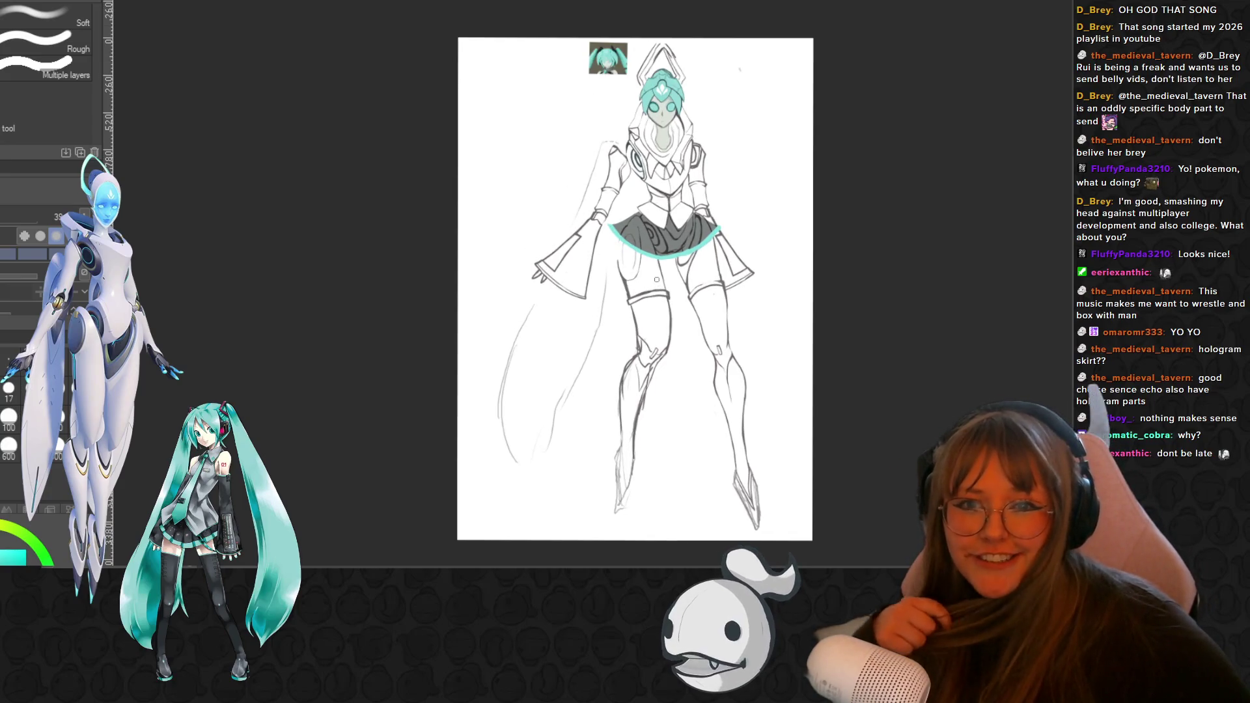